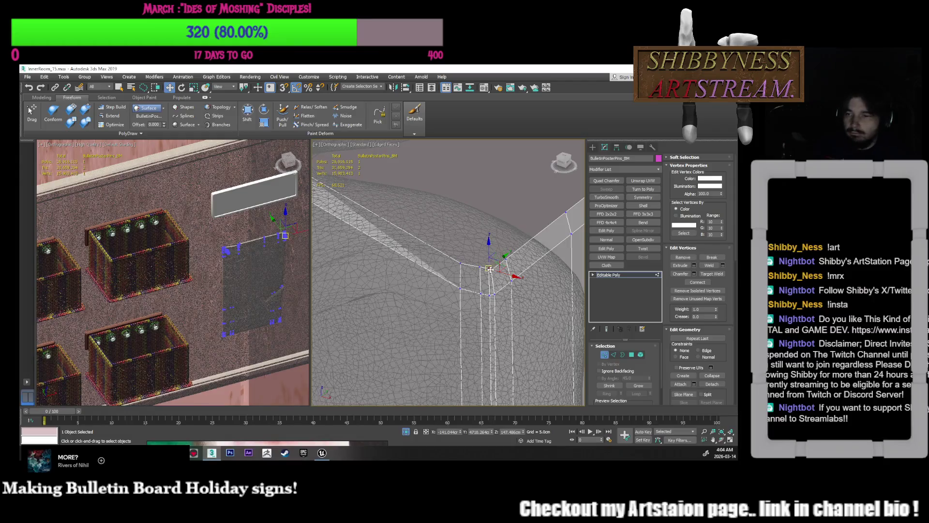
- Nudge the selected corner vertex of the poster down and to the right
scroll(498, 280, "up", 8)
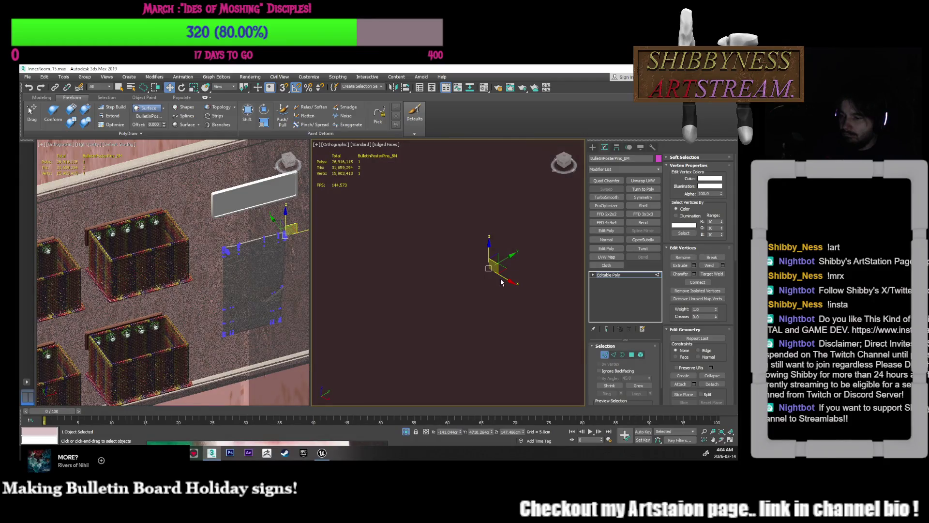
scroll(498, 275, "down", 3)
mouse_move(492, 270)
left_mouse_down()
mouse_move(495, 291)
mouse_move(538, 287)
left_mouse_up()
mouse_move(537, 287)
middle_mouse_down("alt")
mouse_move(571, 264)
mouse_move(564, 273)
mouse_move(452, 258)
mouse_move(452, 266)
mouse_move(418, 237)
mouse_move(430, 260)
mouse_move(523, 265)
middle_mouse_up("alt")
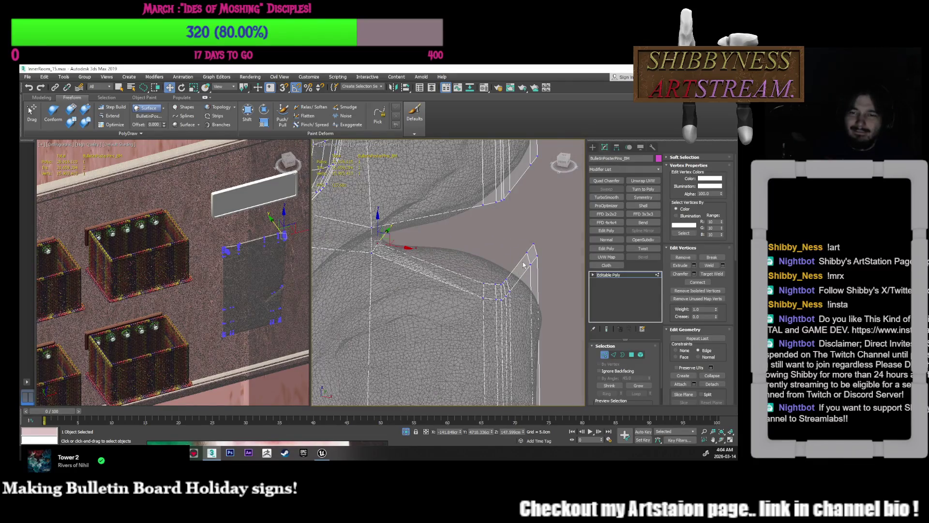
- Extend the crease border edge upward into a new polygon strip with PolyDraw Extend
left_click(112, 116)
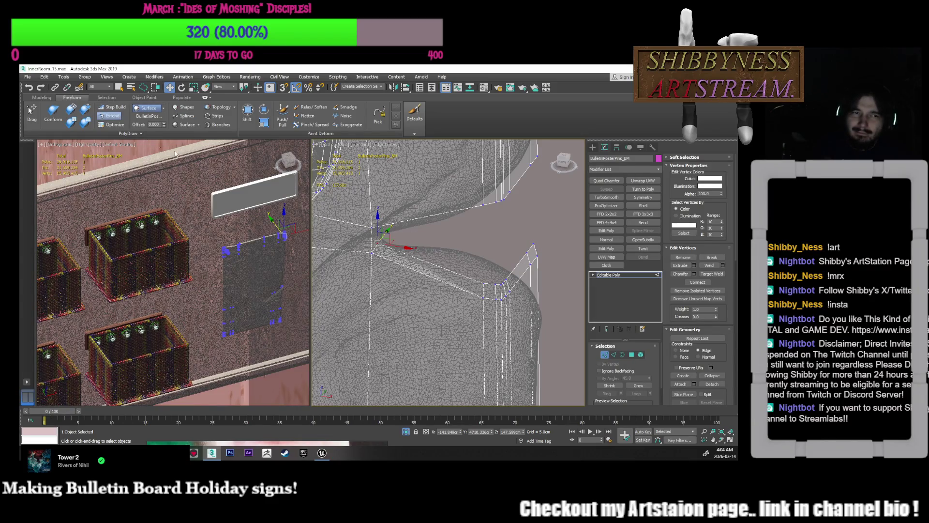
left_click(614, 357)
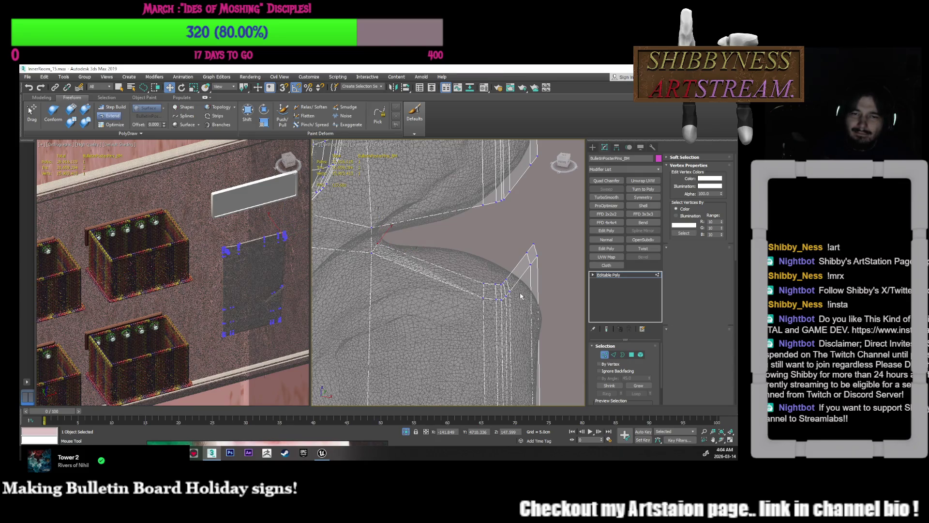
left_click(614, 355)
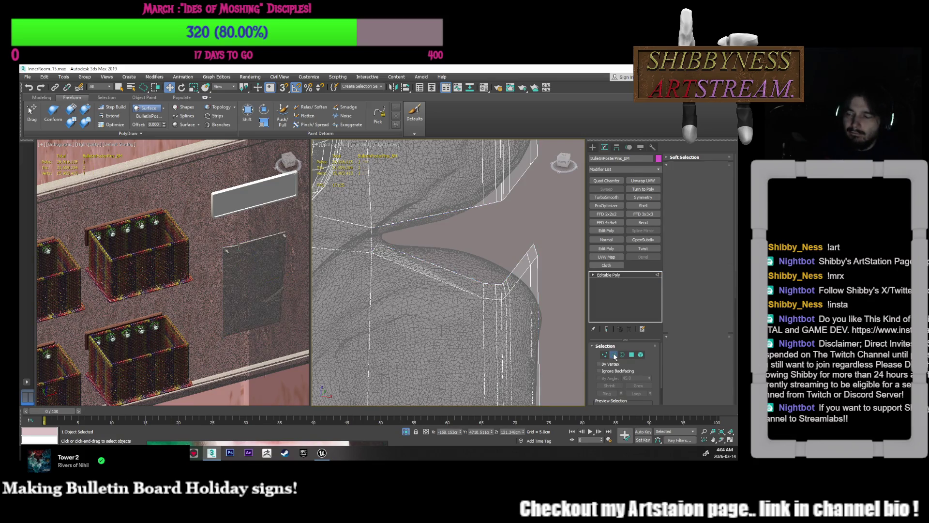
left_click(374, 249)
key("z")
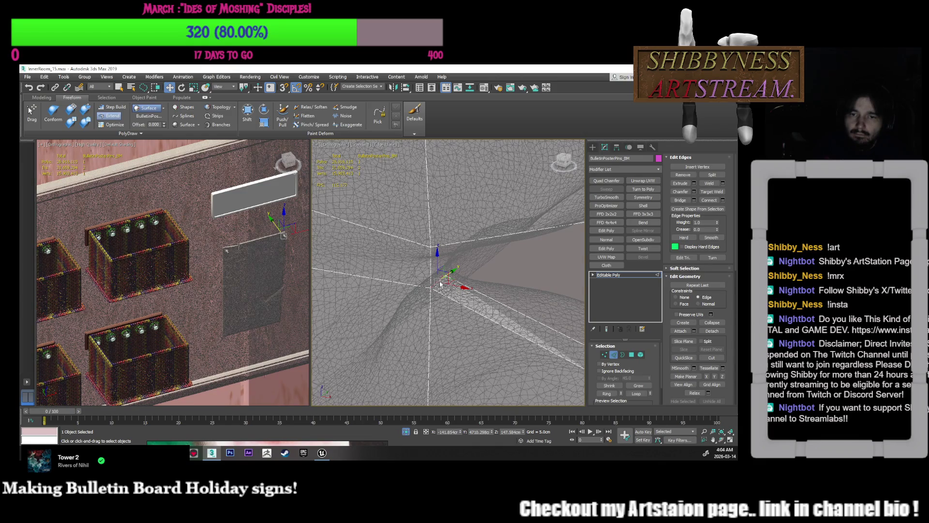
left_click_drag(440, 282, 442, 249)
key("w")
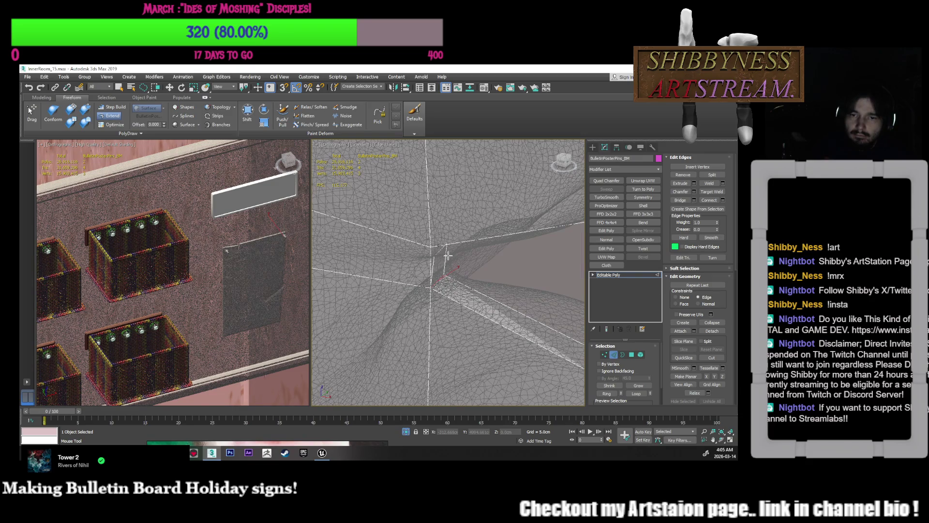
scroll(446, 245, "up", 2)
mouse_move(455, 270)
middle_mouse_down()
mouse_move(444, 262)
mouse_move(453, 267)
middle_mouse_up()
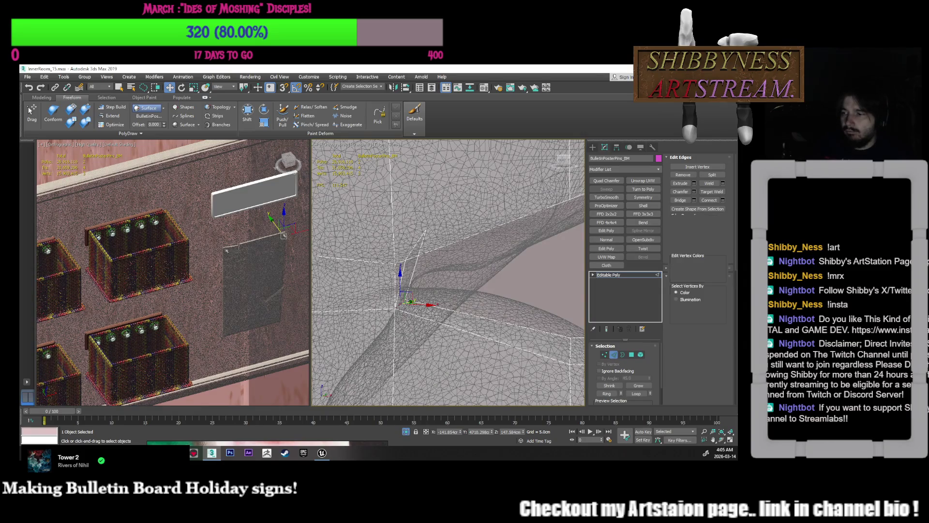
key("1")
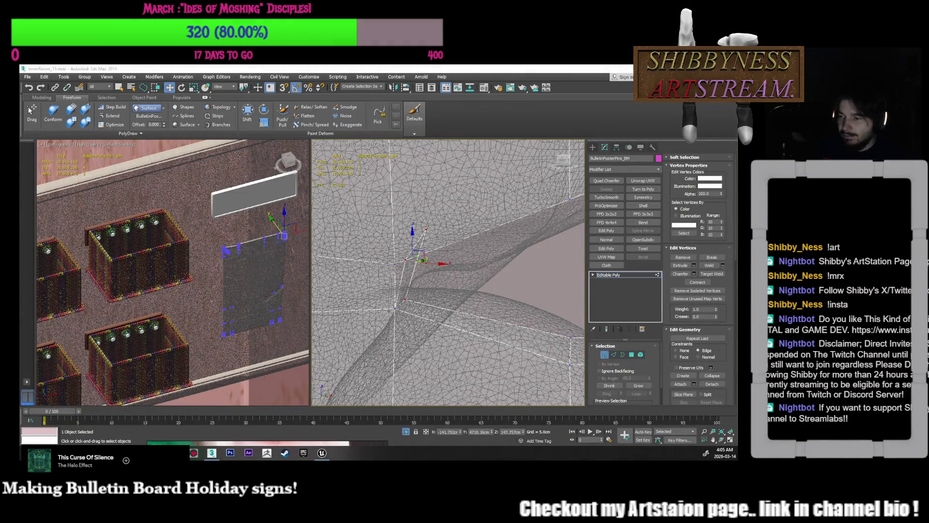
middle_click_drag(431, 297, 478, 282, "alt")
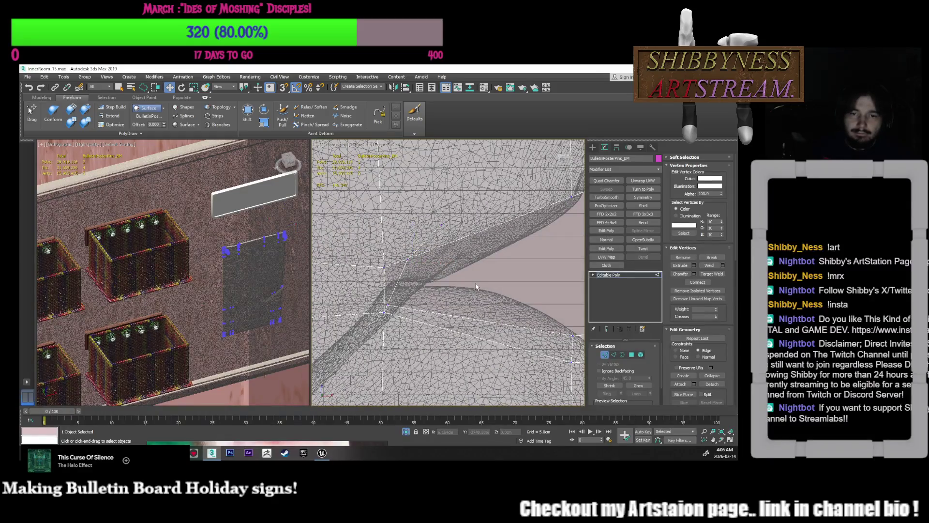
- Target Weld the stray vertex onto its neighbouring vertex
right_click(477, 280)
left_click(445, 301)
left_click(385, 266)
left_click(441, 225)
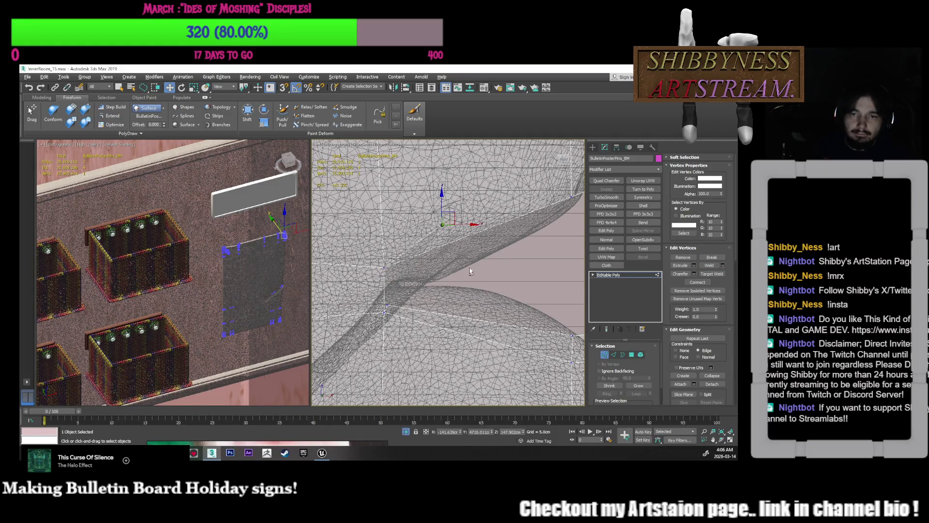
- Pull the fold vertex to the right to stretch the fold, then deselect it
scroll(450, 261, "up", 3)
mouse_move(450, 262)
middle_mouse_down("alt")
mouse_move(443, 236)
mouse_move(494, 284)
mouse_move(469, 264)
middle_mouse_up("alt")
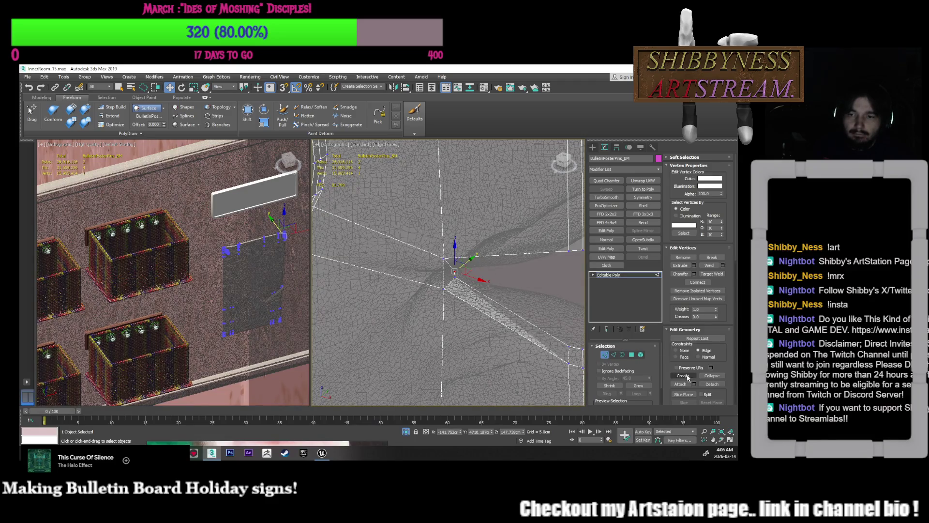
left_click_drag(469, 263, 489, 287)
mouse_move(489, 287)
middle_mouse_down()
mouse_move(469, 271)
mouse_move(473, 280)
mouse_move(429, 284)
mouse_move(445, 305)
mouse_move(412, 301)
mouse_move(414, 313)
middle_mouse_up()
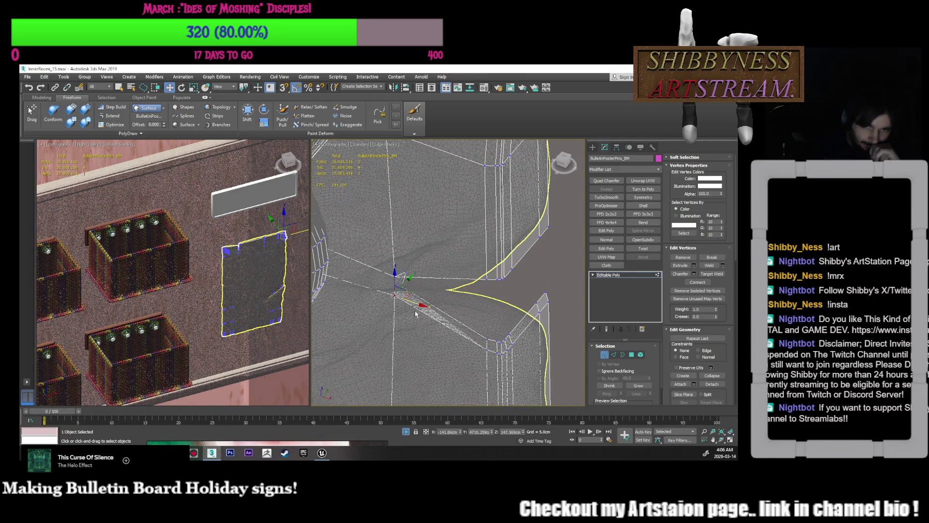
left_click_drag(415, 313, 511, 304)
scroll(491, 252, "up", 10)
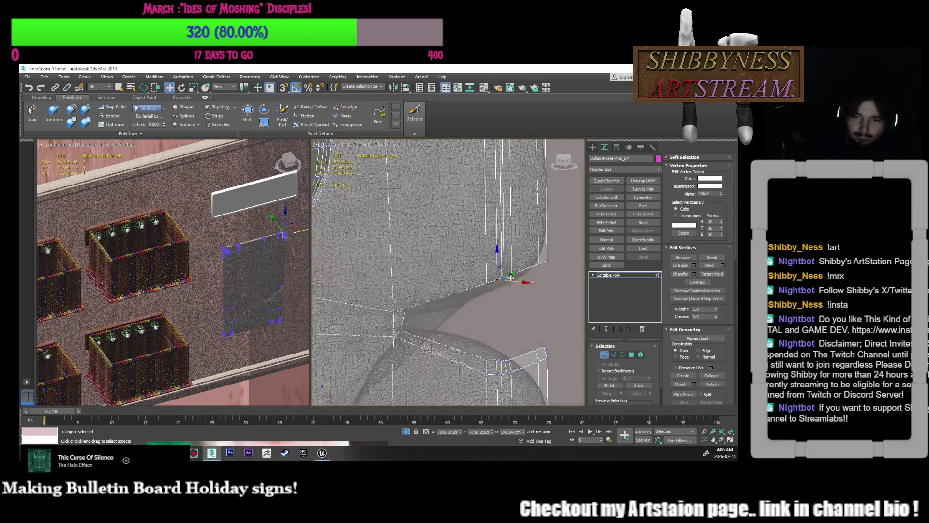
mouse_move(491, 251)
middle_mouse_down()
mouse_move(530, 249)
mouse_move(494, 242)
mouse_move(498, 273)
mouse_move(489, 261)
middle_mouse_up()
left_click(491, 266)
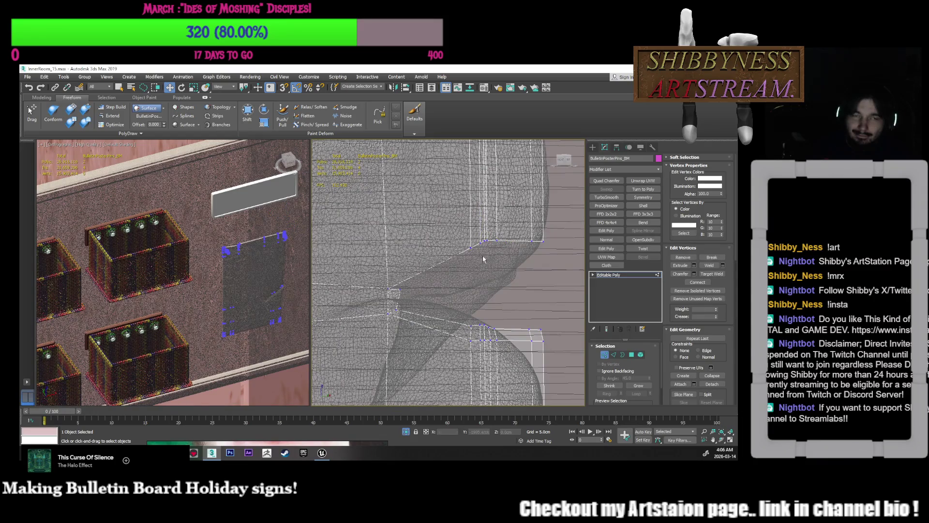
- Add two new vertices with Freeform Step Build and fill quads across the crease gap
left_click(116, 116)
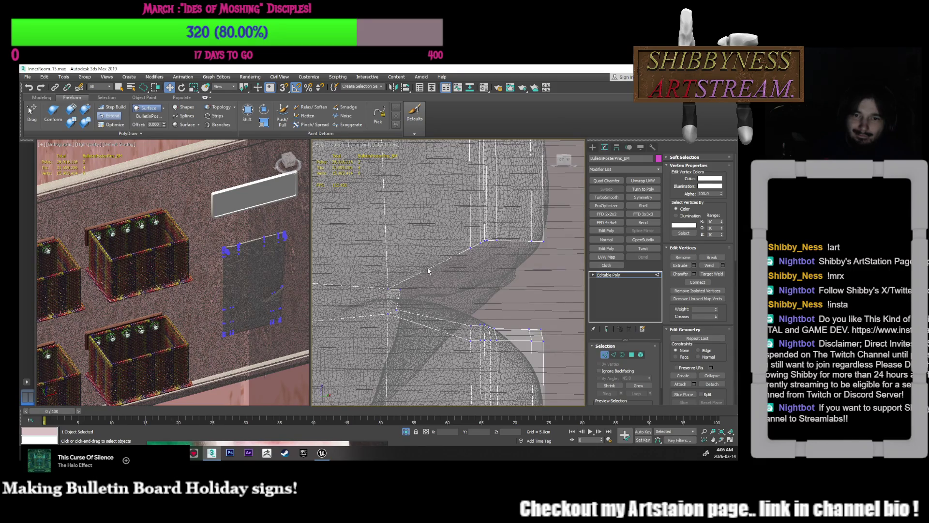
left_click(111, 107)
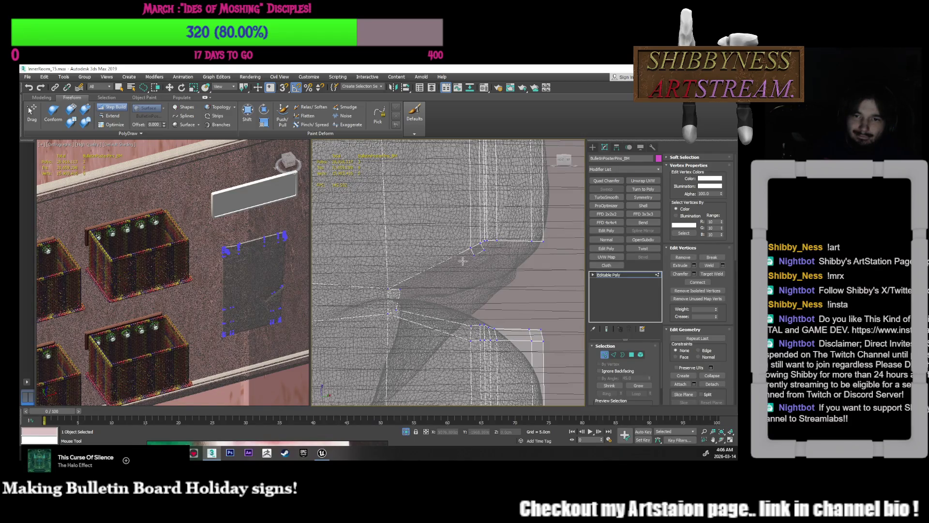
scroll(456, 278, "up", 5)
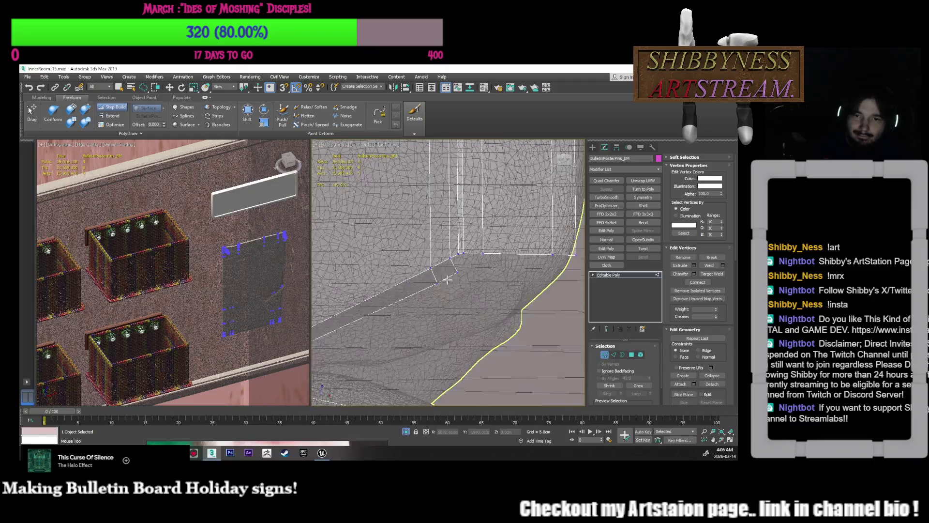
left_click(473, 260)
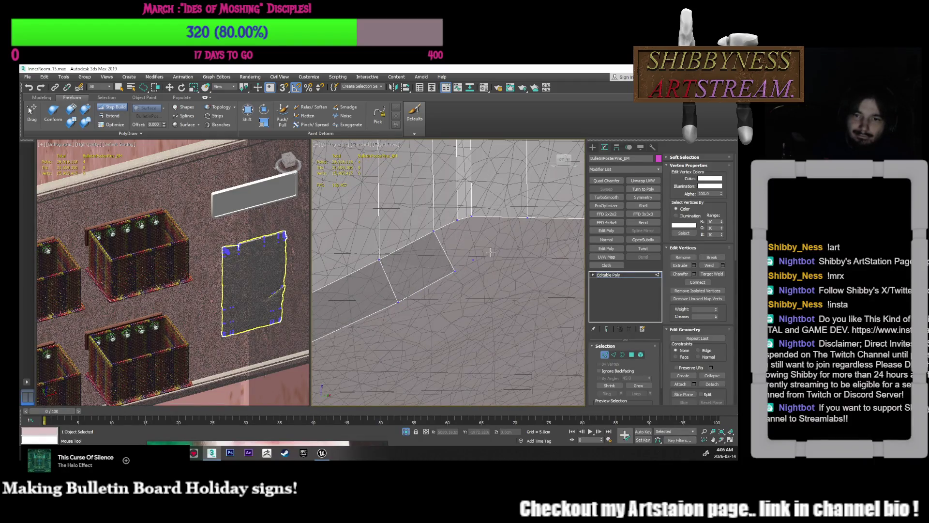
left_click(491, 257)
left_click_drag(512, 239, 455, 247, "shift")
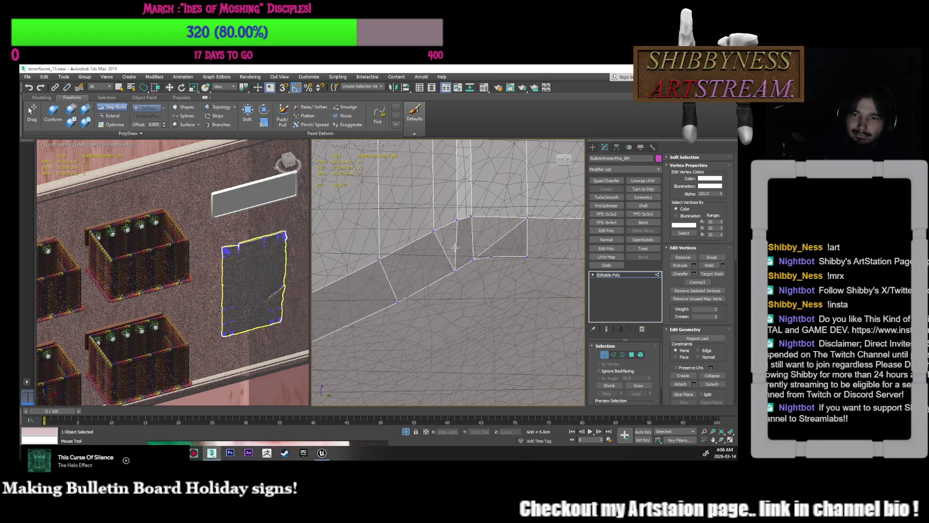
left_click(483, 238, "ctrl")
left_click_drag(513, 235, 507, 249, "shift")
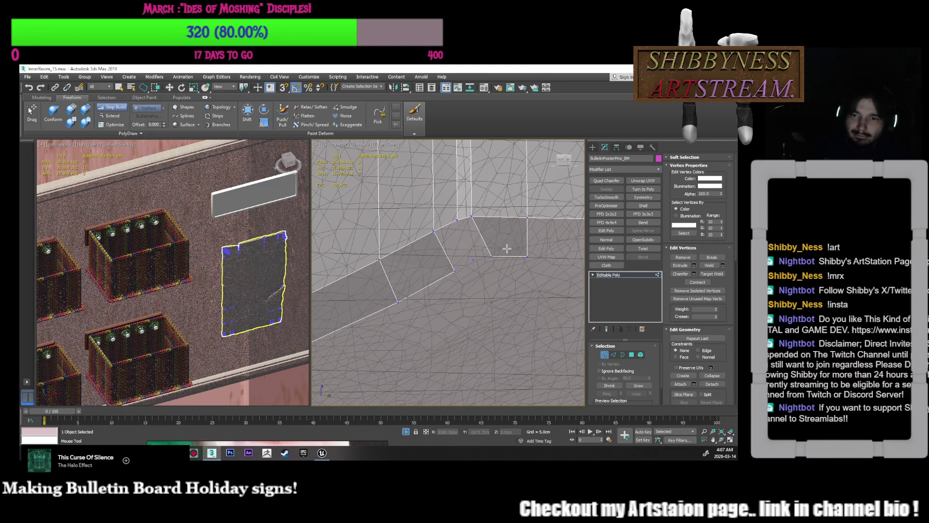
- Exit Step Build and select the leftover loose vertex
right_click(468, 258)
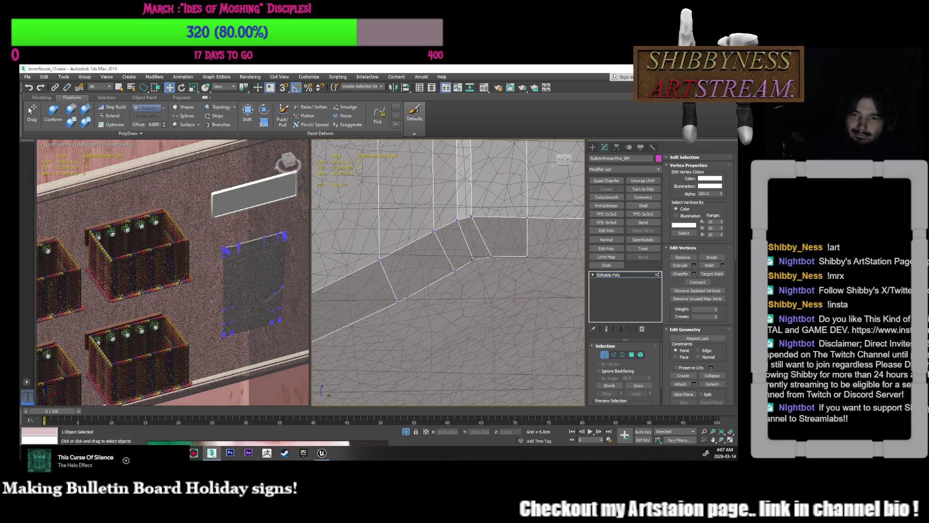
right_click(469, 257)
left_click(452, 265)
left_click(473, 260)
mouse_move(473, 260)
middle_mouse_down()
mouse_move(512, 307)
mouse_move(476, 270)
mouse_move(487, 265)
middle_mouse_up()
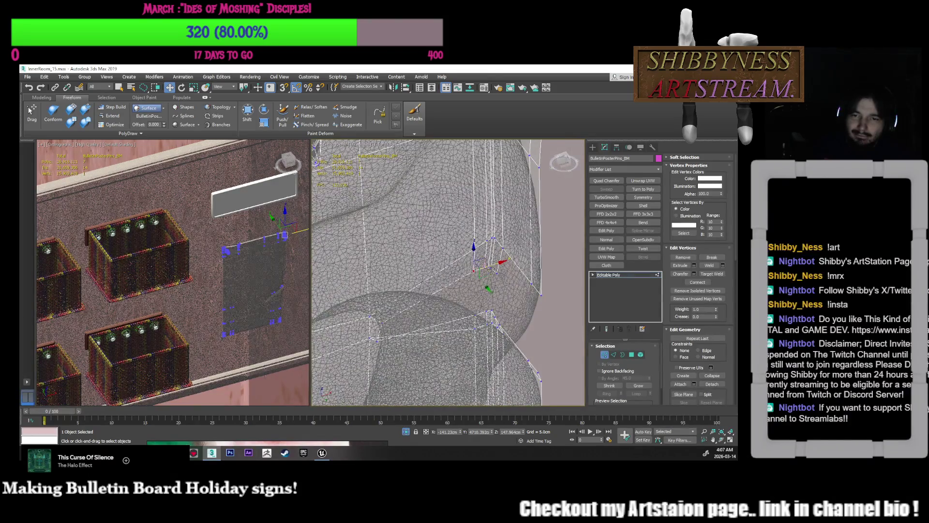
- Slide the selected vertex up along its edge using the edge constraint
left_click_drag(487, 265, 492, 268)
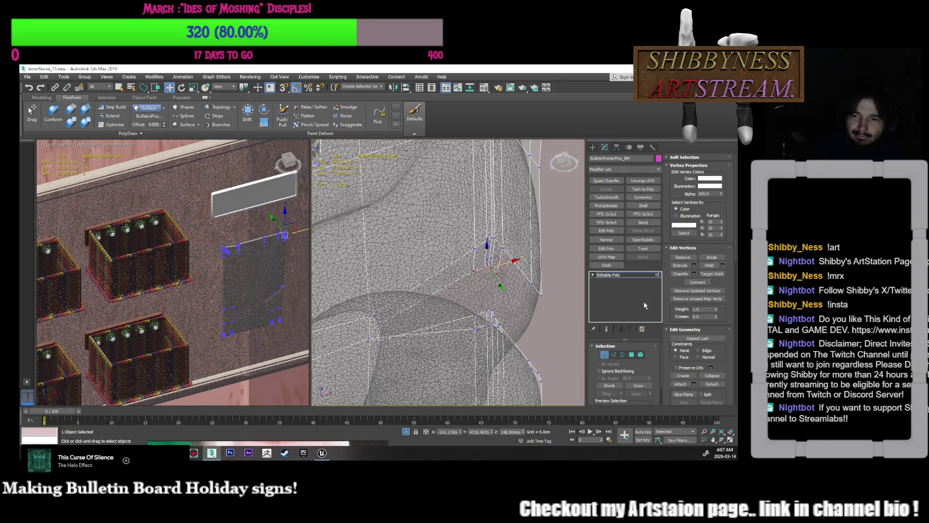
left_click(698, 350)
mouse_move(500, 276)
left_mouse_down()
mouse_move(457, 276)
mouse_move(514, 252)
mouse_move(508, 271)
mouse_move(492, 266)
mouse_move(499, 238)
left_mouse_up()
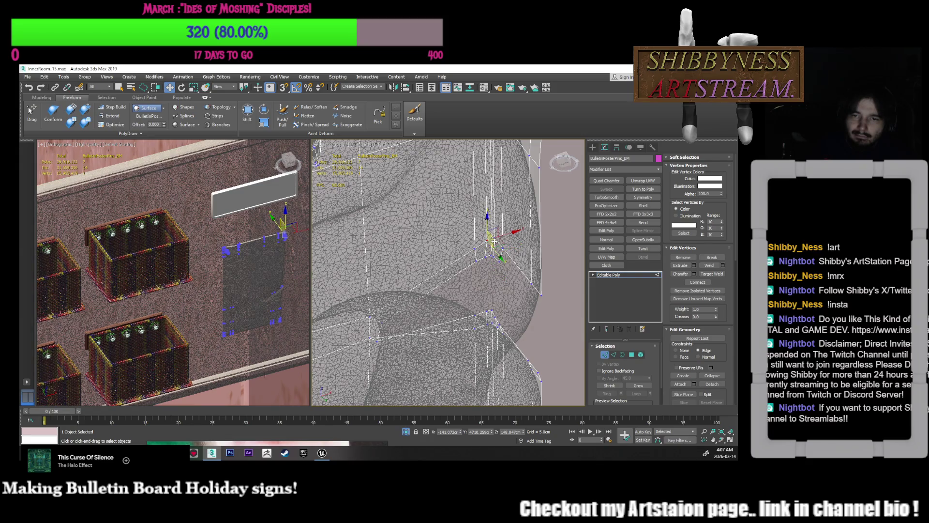
mouse_move(499, 237)
middle_mouse_down("alt")
mouse_move(500, 278)
mouse_move(515, 273)
middle_mouse_up("alt")
left_click(515, 266)
middle_click_drag(516, 265, 527, 283, "alt")
left_click(527, 283)
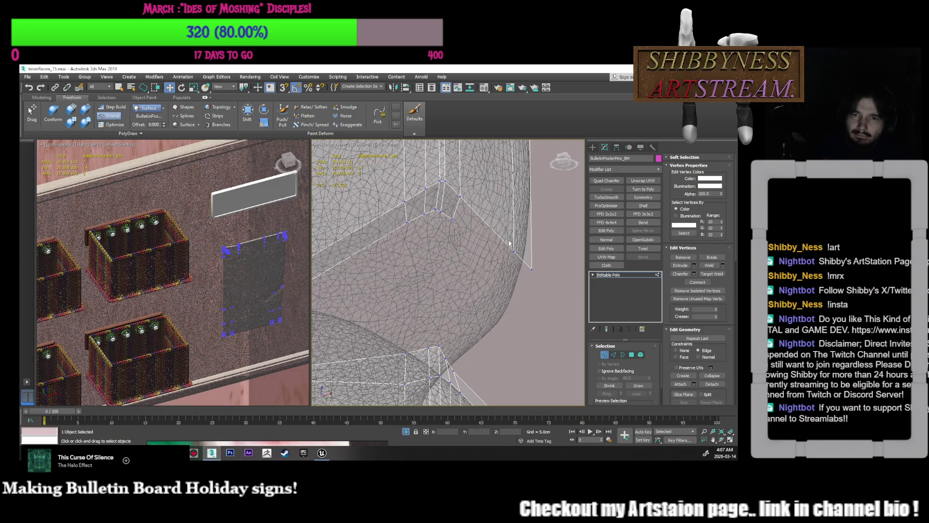
- Nudge an edge on the curled corner slightly at Edge level
left_click(116, 107)
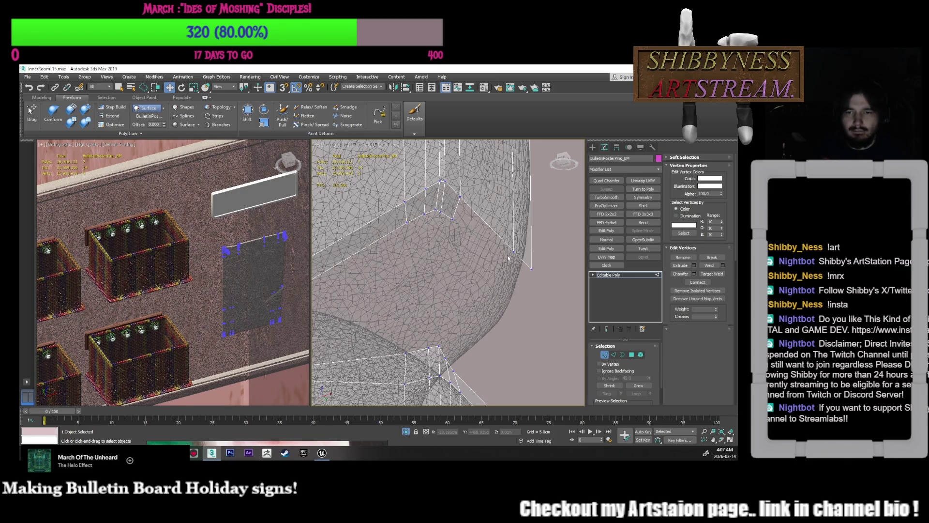
key("2")
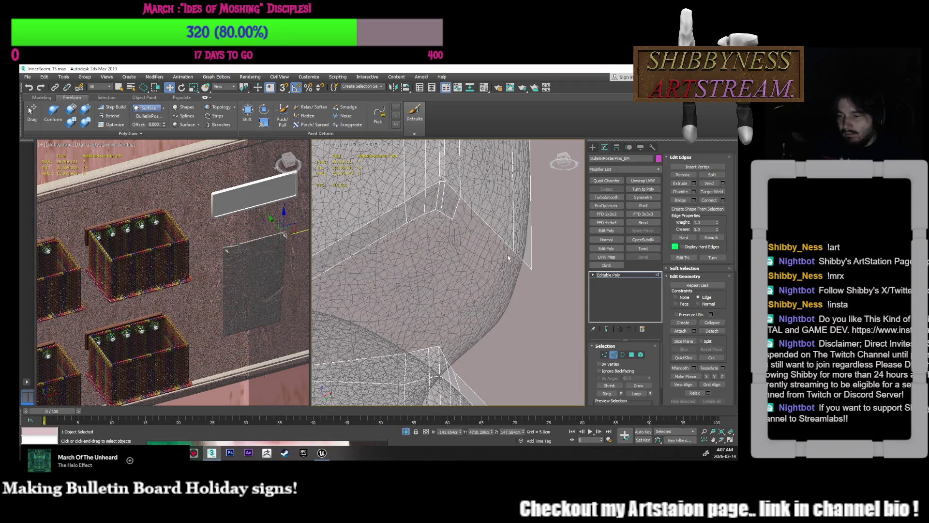
left_click(518, 254)
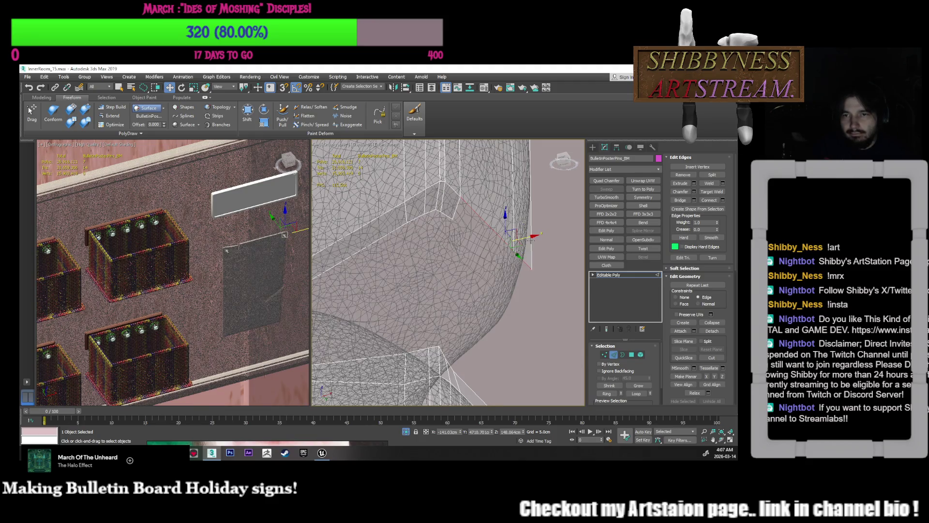
left_click_drag(511, 235, 506, 247)
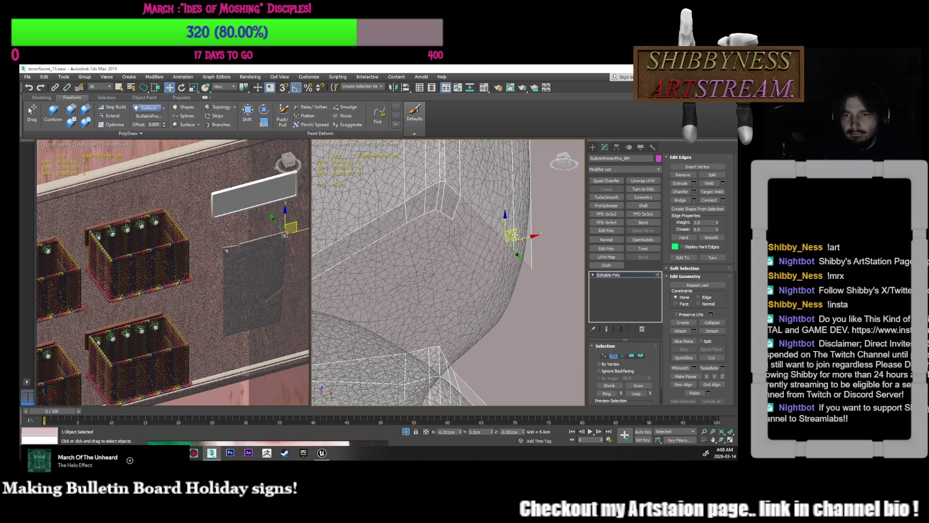
left_click_drag(512, 252, 511, 254)
left_click(501, 271)
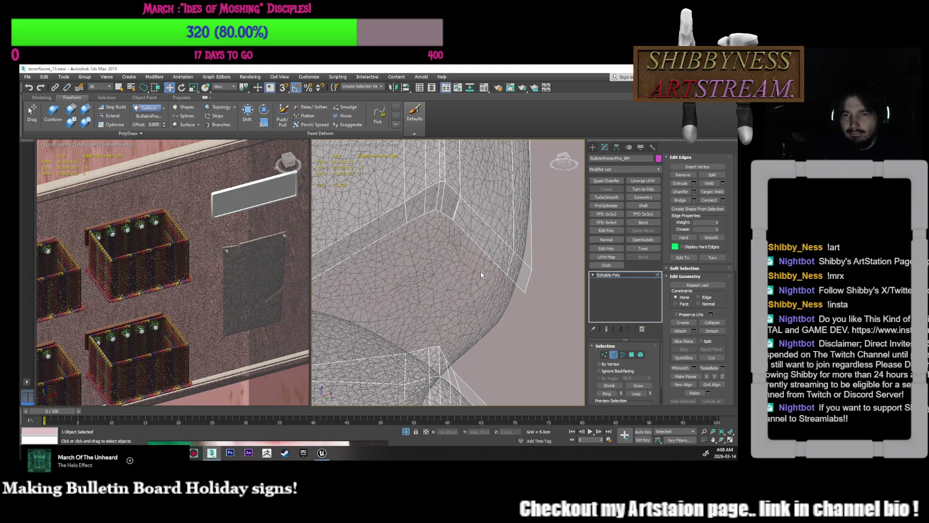
middle_click_drag(482, 276, 489, 290)
- Select the corner vertices at Vertex level for merging
key("1")
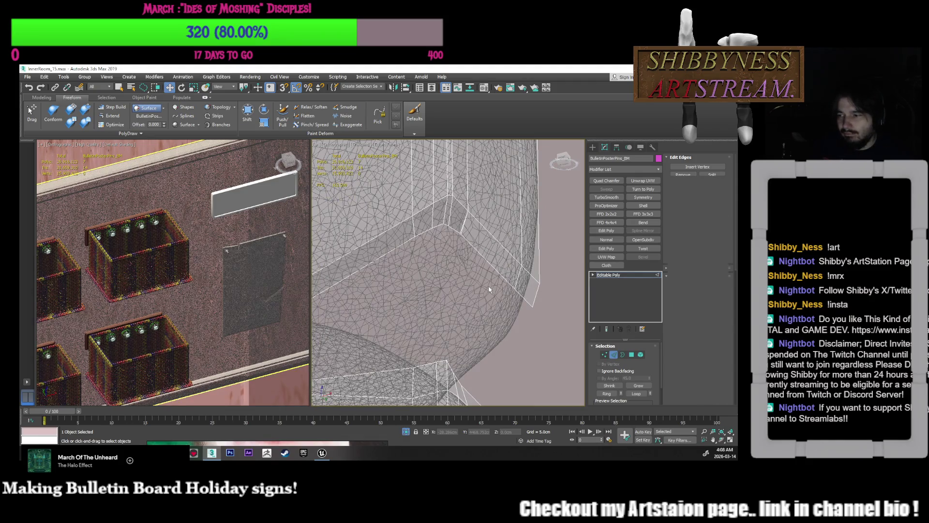
left_click(461, 235)
left_click(460, 258)
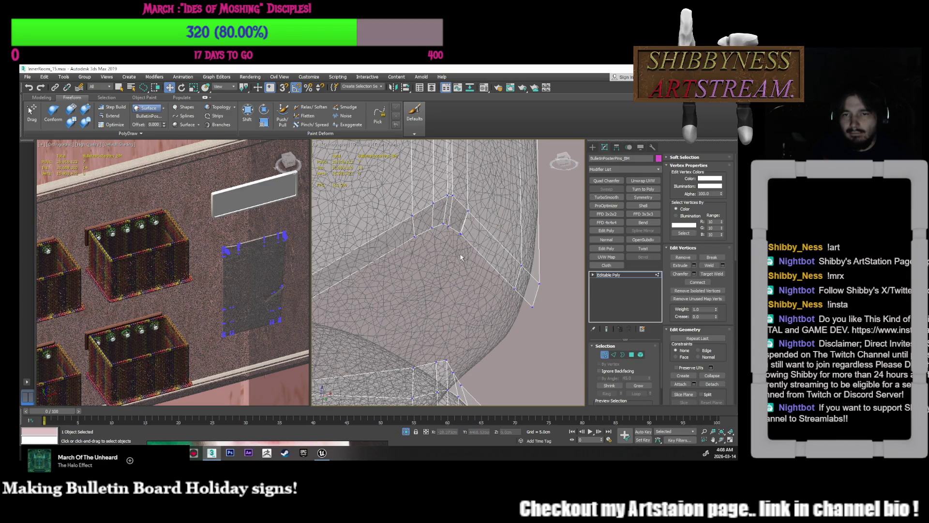
left_click(460, 234)
- Weld the selected corner vertices together from the quad menu
right_click(470, 234)
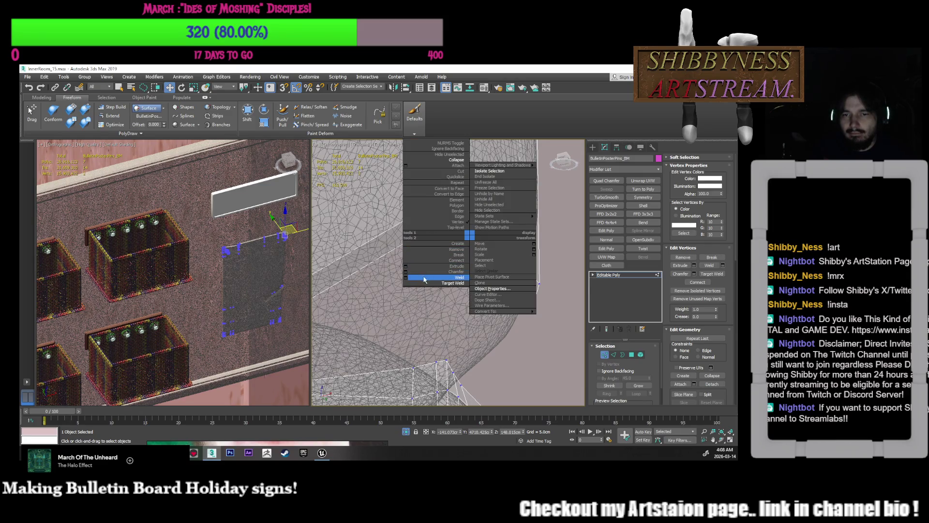
left_click(405, 278)
scroll(460, 271, "up", 3)
left_click(465, 292)
mouse_move(465, 293)
middle_mouse_down("alt")
mouse_move(487, 321)
mouse_move(457, 263)
middle_mouse_up("alt")
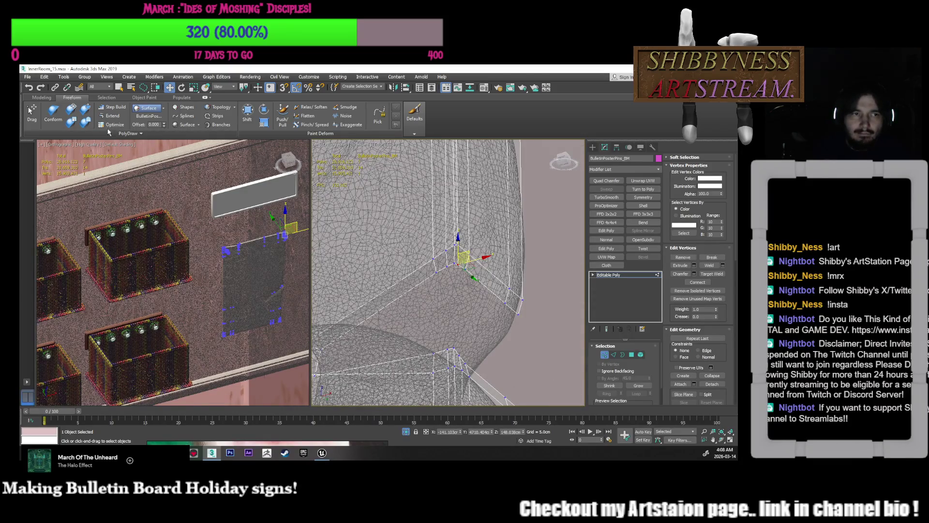
- Try the Freeform Conform and Extend brushes along the poster's edge
left_click(52, 118)
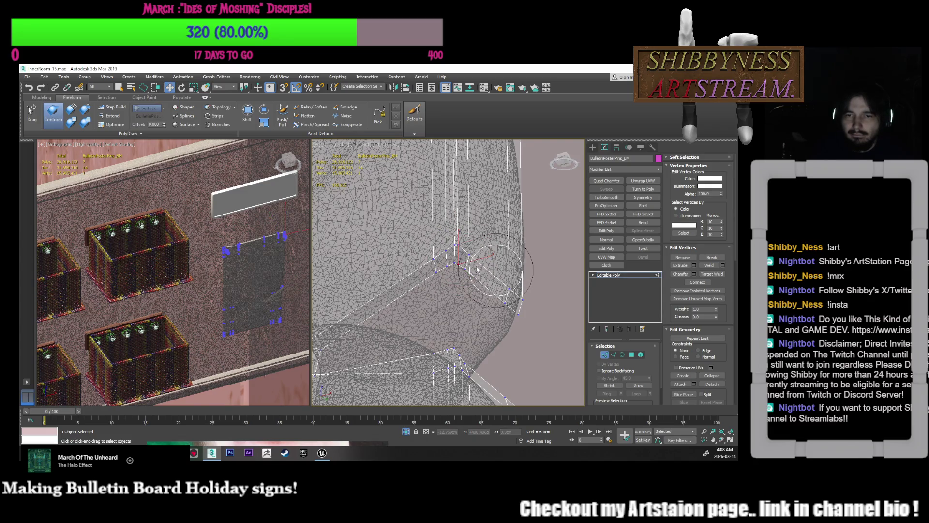
key("w")
mouse_move(498, 271)
middle_mouse_down("alt")
mouse_move(478, 301)
mouse_move(497, 294)
mouse_move(492, 286)
mouse_move(487, 318)
mouse_move(516, 333)
mouse_move(404, 326)
middle_mouse_up("alt")
left_click(484, 310)
left_click(404, 326)
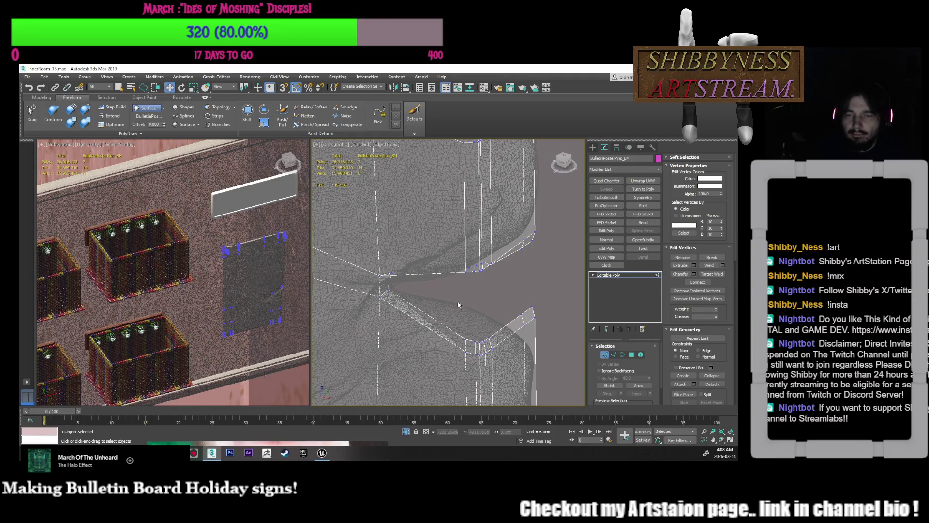
left_click(118, 111)
scroll(444, 330, "up", 3)
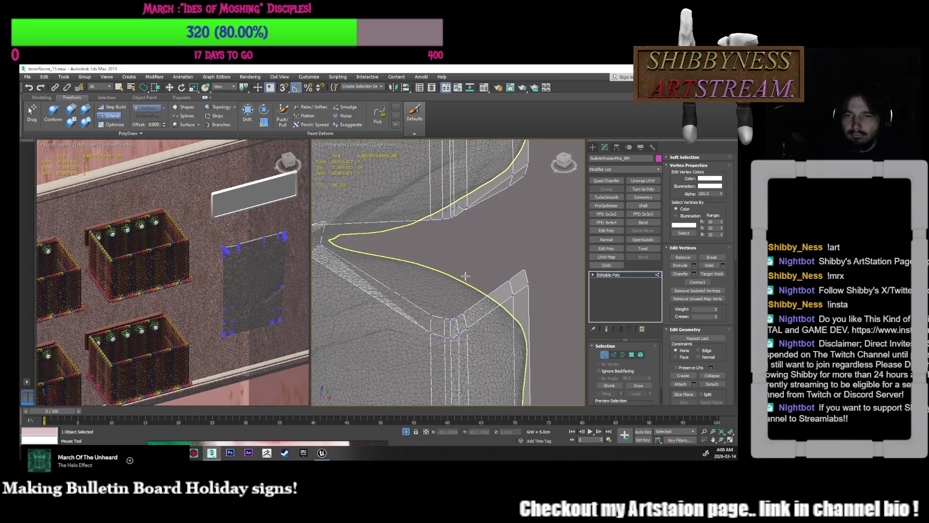
right_click(488, 304)
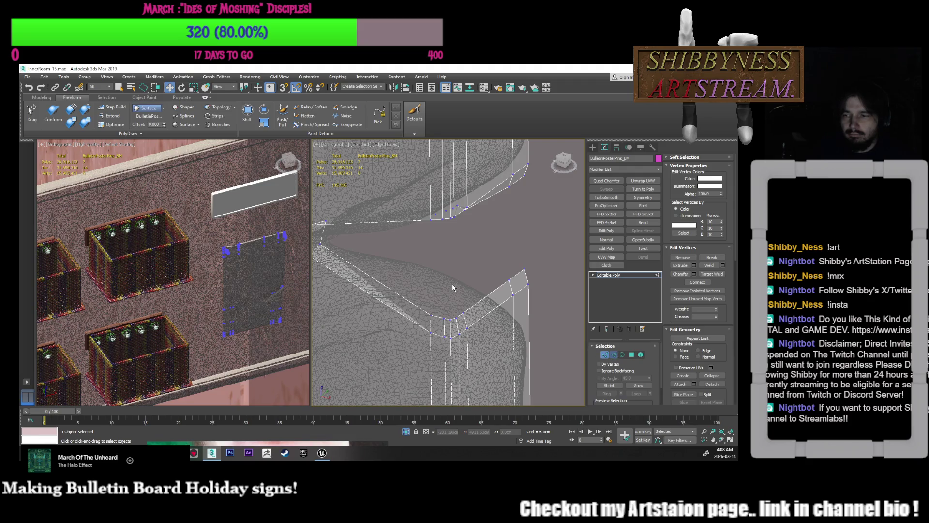
- Extrude new faces from the border edge and snap the moved vertex onto its neighbour
key("2")
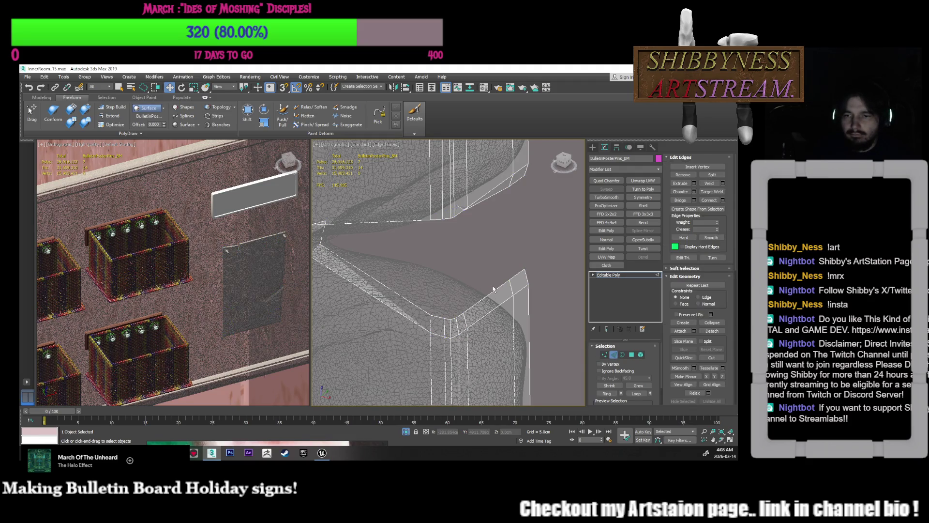
left_click(485, 296)
left_click_drag(517, 291, 389, 244, "shift")
middle_click_drag(405, 253, 489, 301, "alt")
key("s")
mouse_move(442, 283)
left_mouse_down()
mouse_move(392, 271)
mouse_move(396, 283)
left_mouse_up()
middle_click_drag(455, 301, 448, 307, "alt")
mouse_move(505, 337)
middle_mouse_down("alt")
mouse_move(487, 309)
mouse_move(498, 334)
middle_mouse_up("alt")
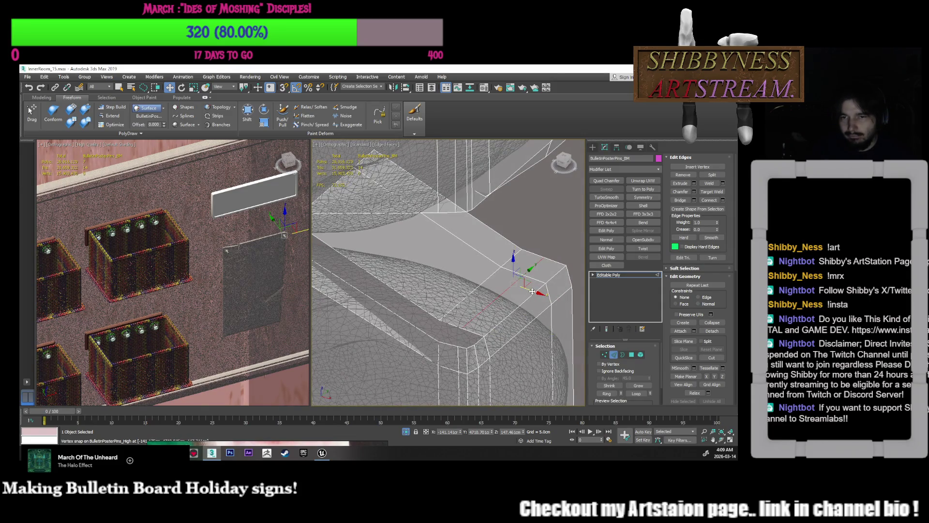
mouse_move(534, 293)
middle_mouse_down("alt")
mouse_move(534, 308)
mouse_move(505, 309)
mouse_move(512, 315)
middle_mouse_up("alt")
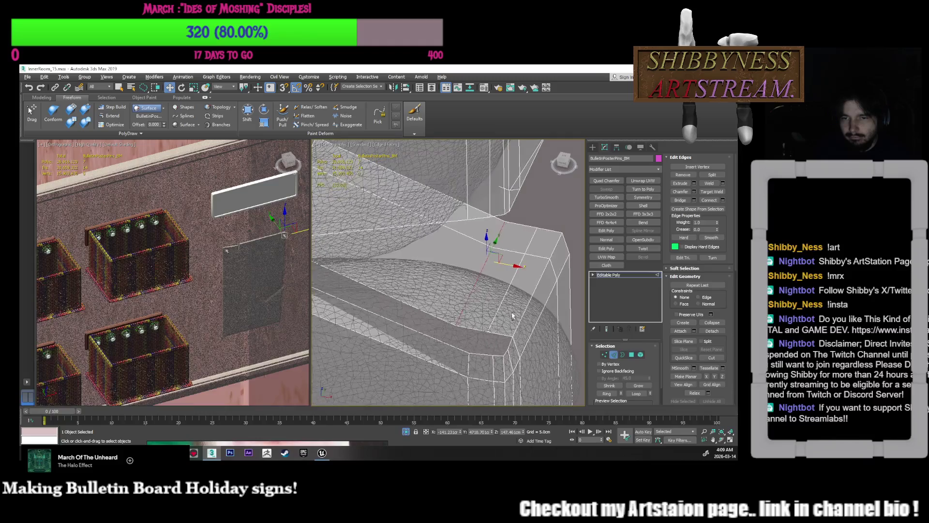
mouse_move(505, 265)
left_mouse_down()
mouse_move(507, 295)
mouse_move(544, 283)
left_mouse_up()
middle_click_drag(544, 283, 536, 294)
- Bridge the two lower edges near the corner with a new face
key("2")
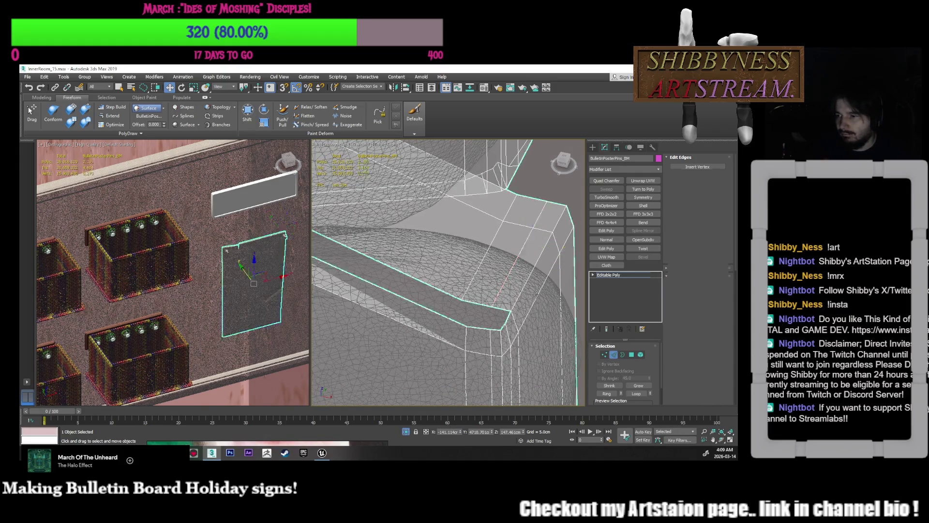
left_click(613, 355)
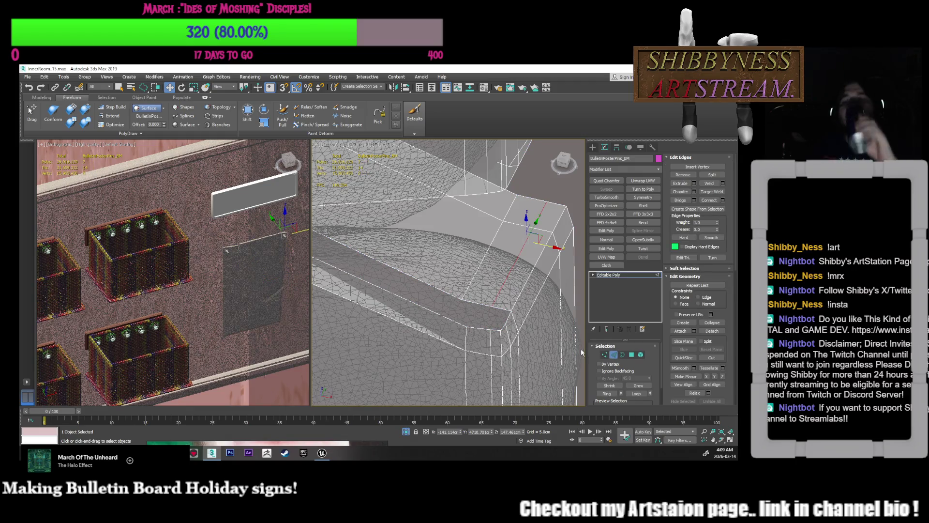
left_click(481, 304)
left_click(480, 326)
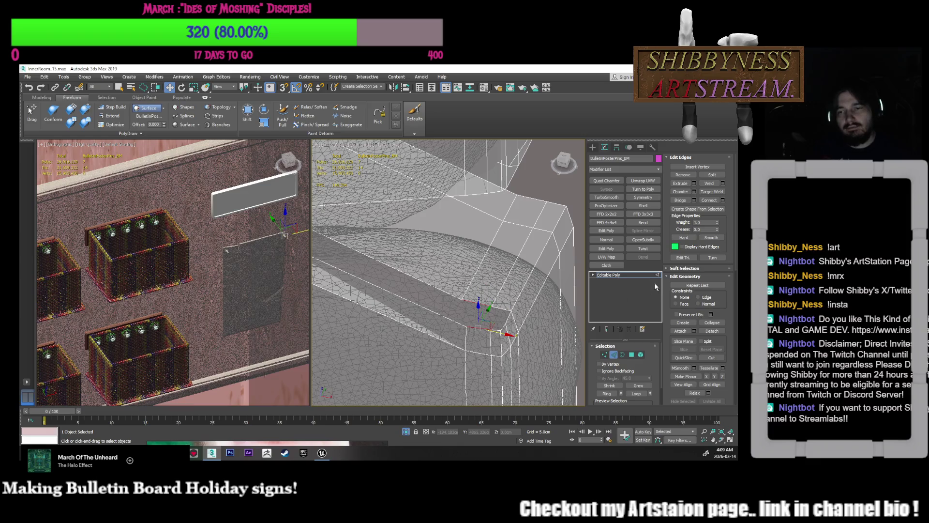
left_click(680, 200)
middle_click_drag(497, 309, 495, 322, "alt")
left_click_drag(496, 320, 502, 312)
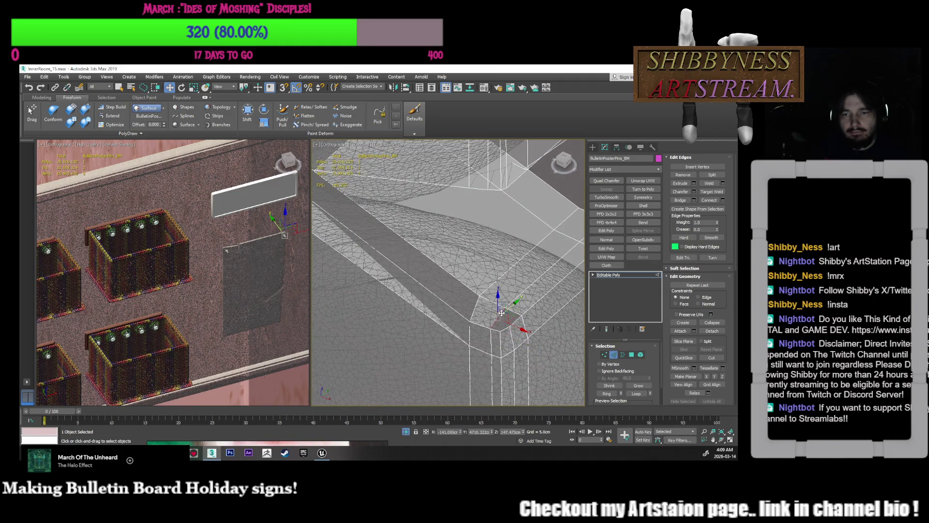
- Move the edges around the chamfered corner and select the diagonal crease edges
left_click(472, 311)
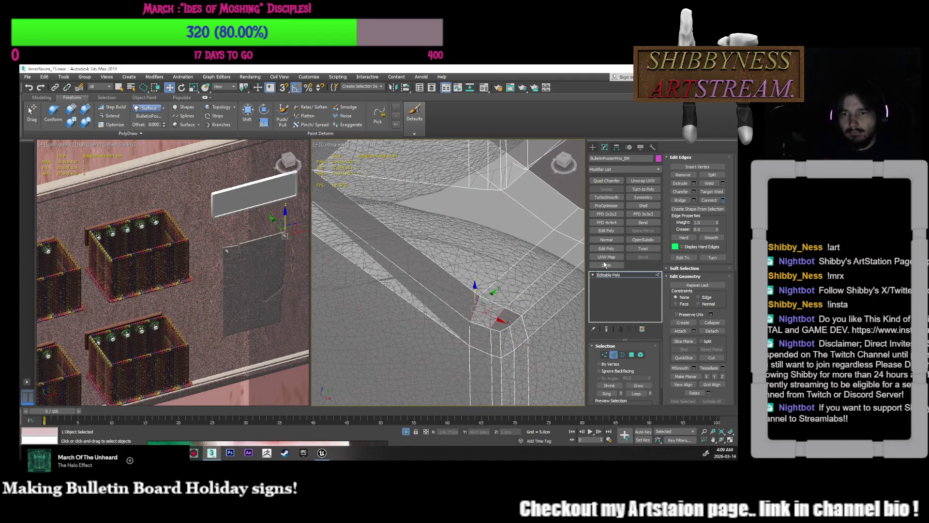
left_click(498, 342)
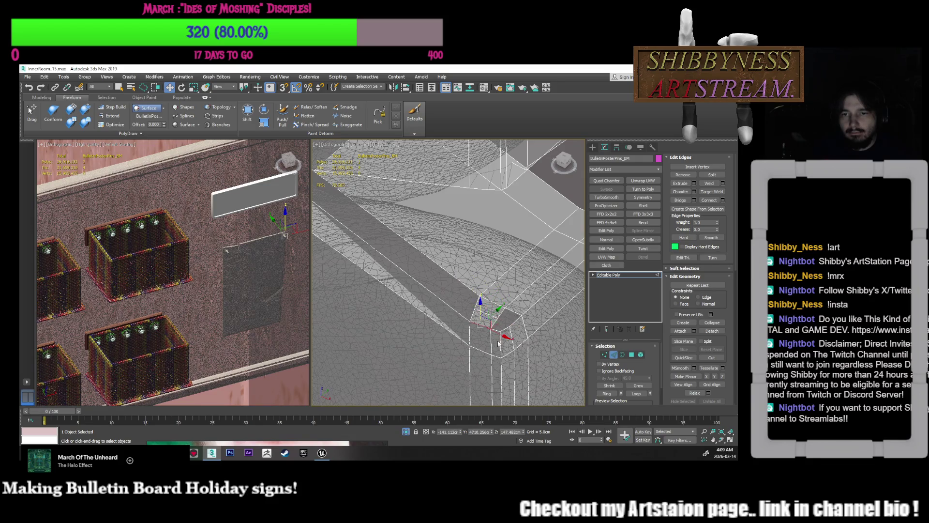
left_click(505, 329)
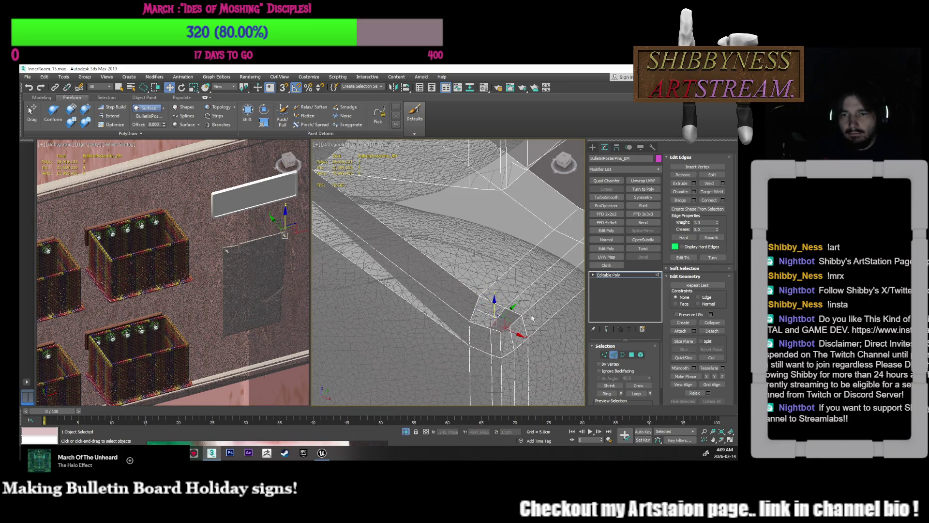
left_click_drag(505, 315, 500, 314)
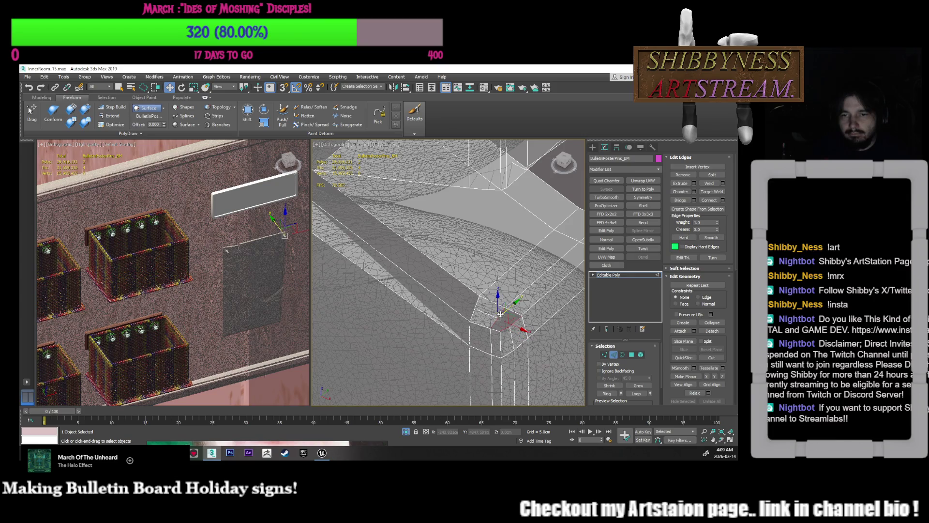
left_click(681, 200)
scroll(494, 309, "up", 3)
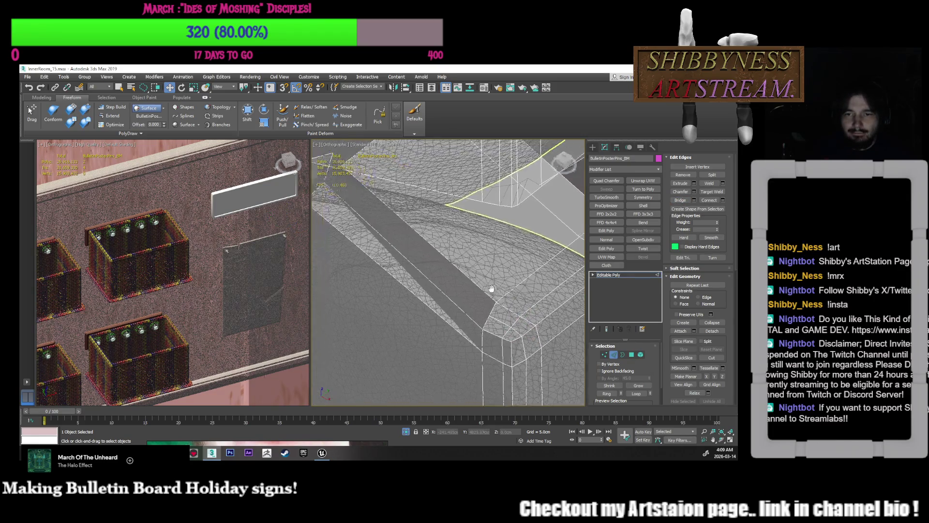
left_click(488, 305)
left_click(462, 321)
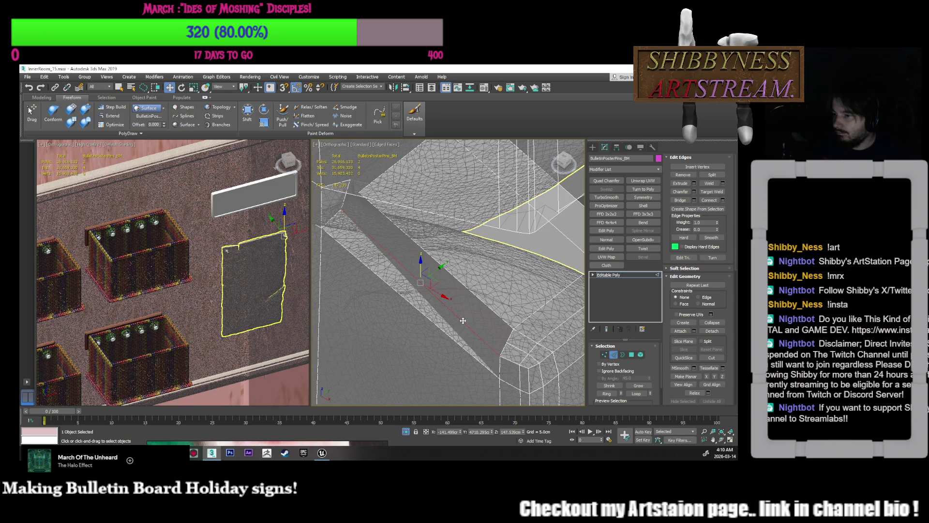
key("alt+Tab")
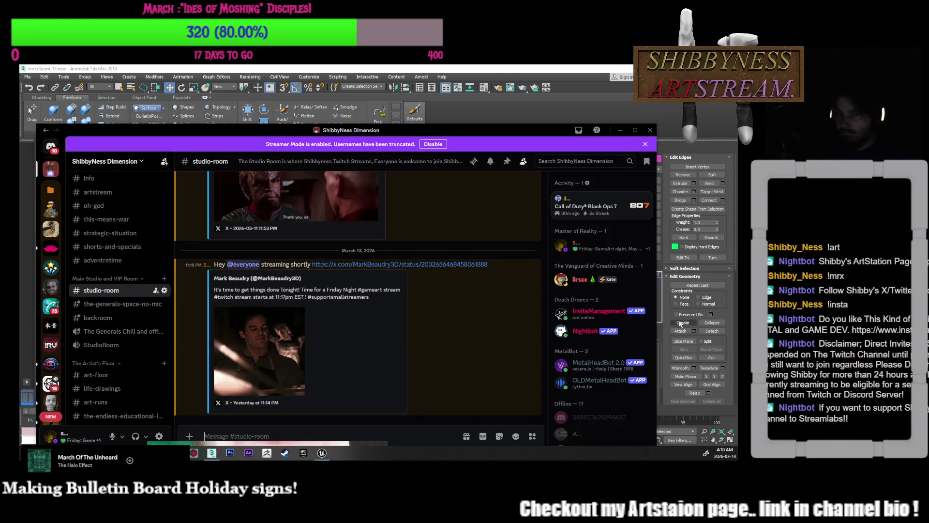
key("alt+Tab")
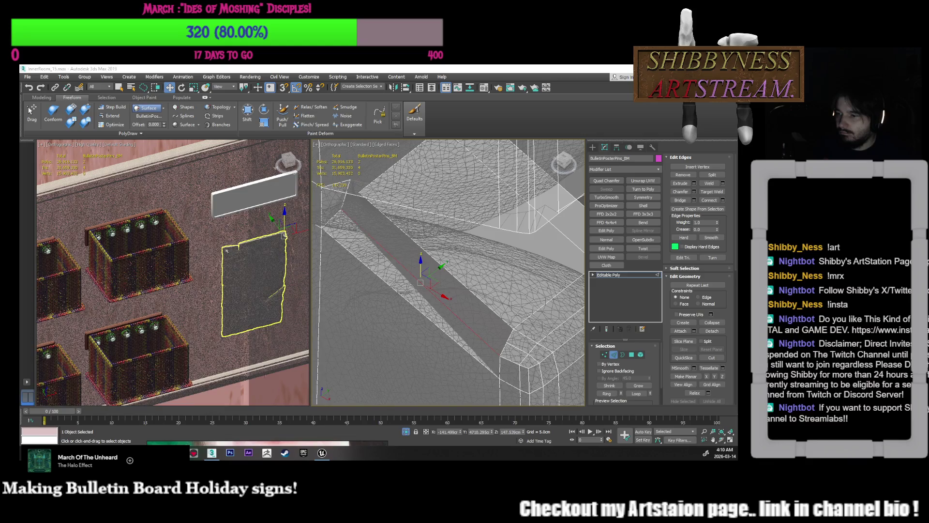
mouse_move(450, 392)
middle_mouse_down("alt")
mouse_move(498, 327)
mouse_move(497, 312)
mouse_move(552, 346)
middle_mouse_up("alt")
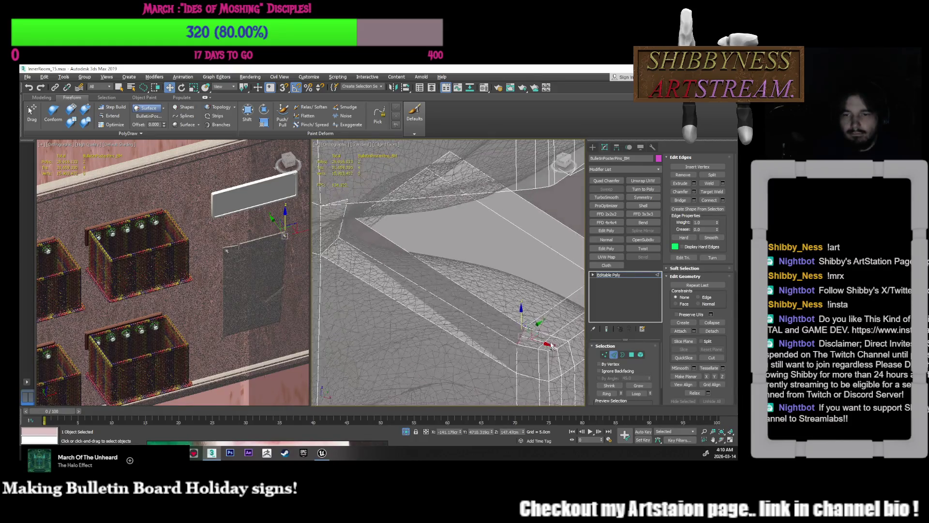
- Extrude two polygons from the crease edges, undo a trial rotation, and slide them into place
left_click_drag(532, 333, 360, 221, "shift")
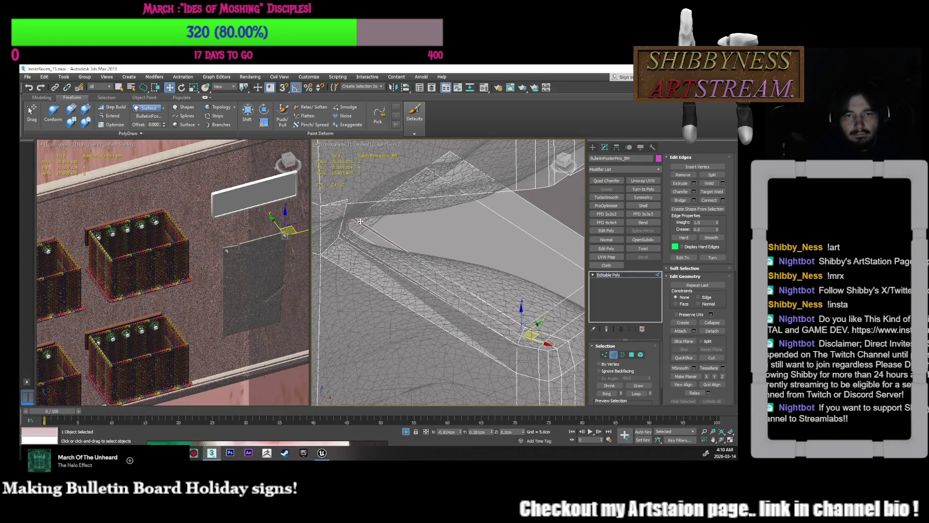
middle_click_drag(361, 222, 495, 296, "alt")
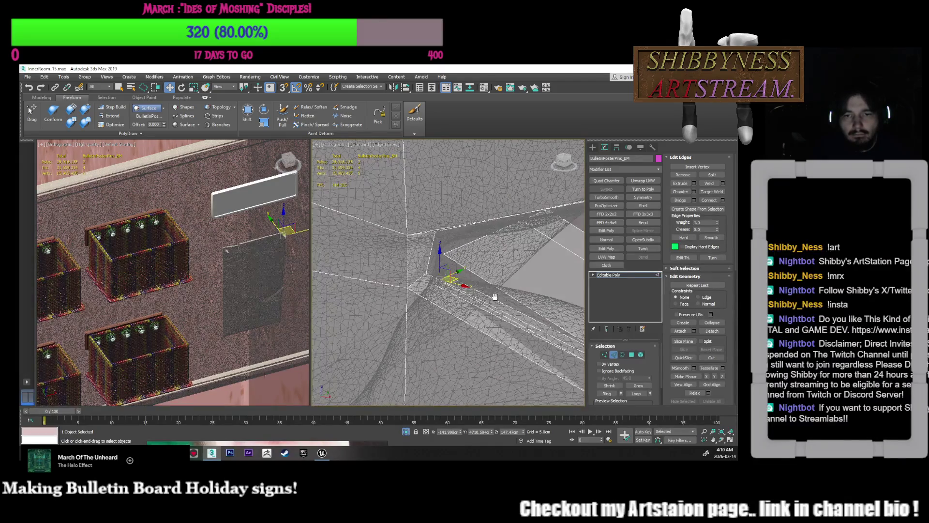
mouse_move(439, 255)
middle_mouse_down("alt")
mouse_move(480, 304)
mouse_move(468, 280)
mouse_move(496, 297)
mouse_move(496, 326)
mouse_move(489, 319)
middle_mouse_up("alt")
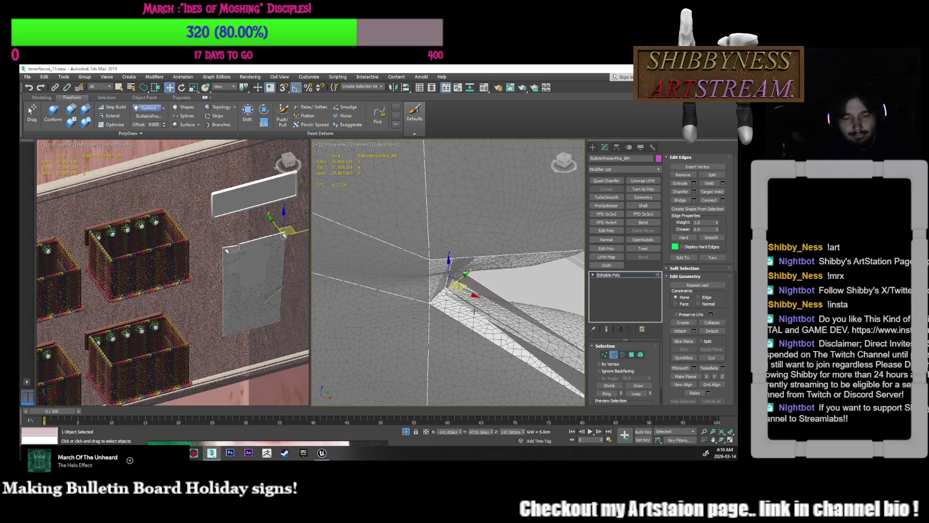
key("e")
left_click_drag(456, 300, 446, 302)
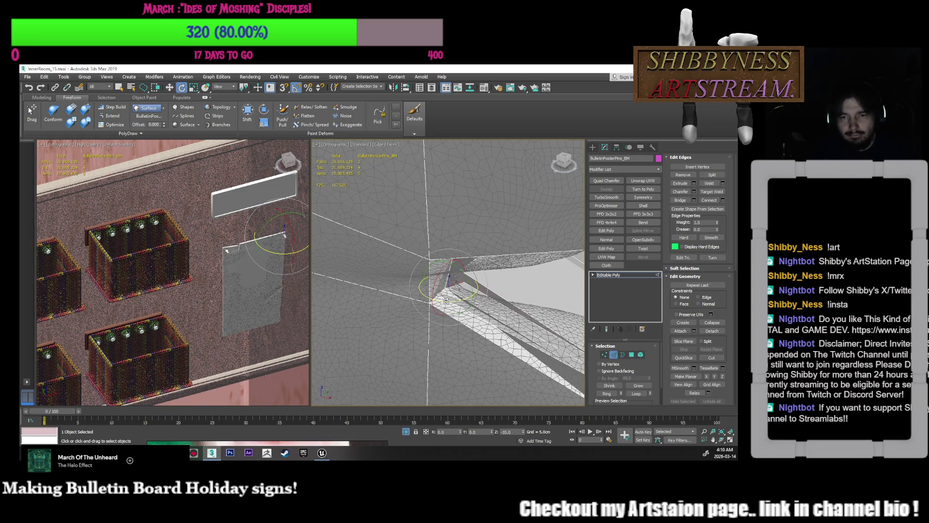
key("w")
key("ctrl+z")
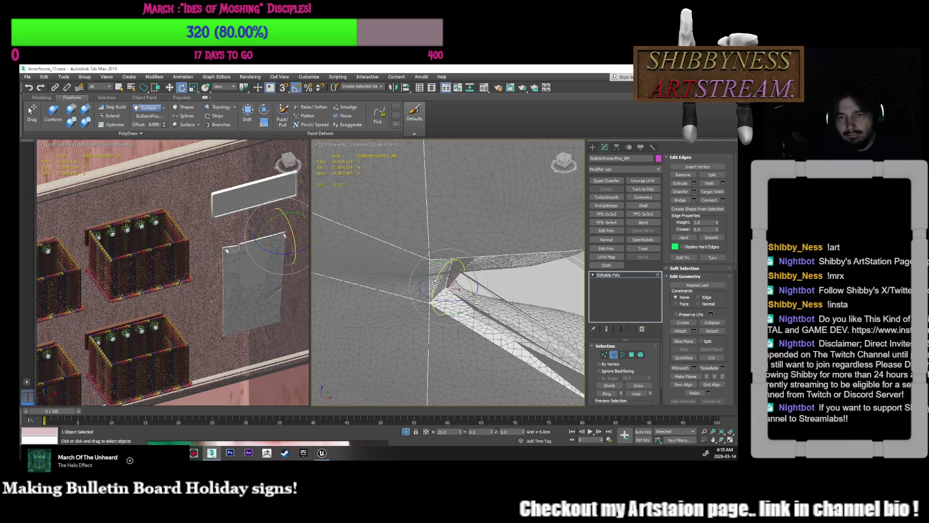
left_click_drag(457, 286, 475, 277)
middle_click_drag(471, 277, 479, 300, "alt")
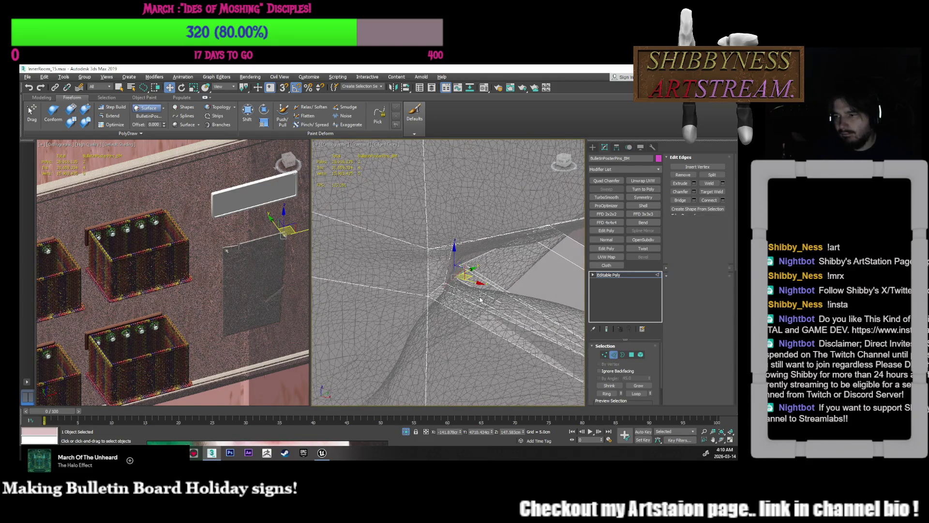
- Start Target Weld, cancel it, and select a vertex at the crease
key("1")
right_click(477, 294)
left_click(465, 342)
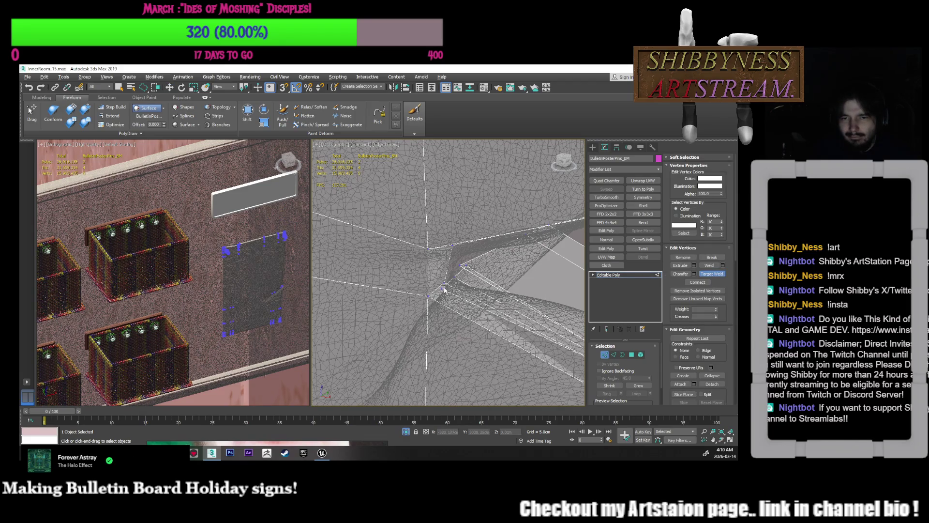
key("w")
left_click(462, 267)
left_click(462, 252)
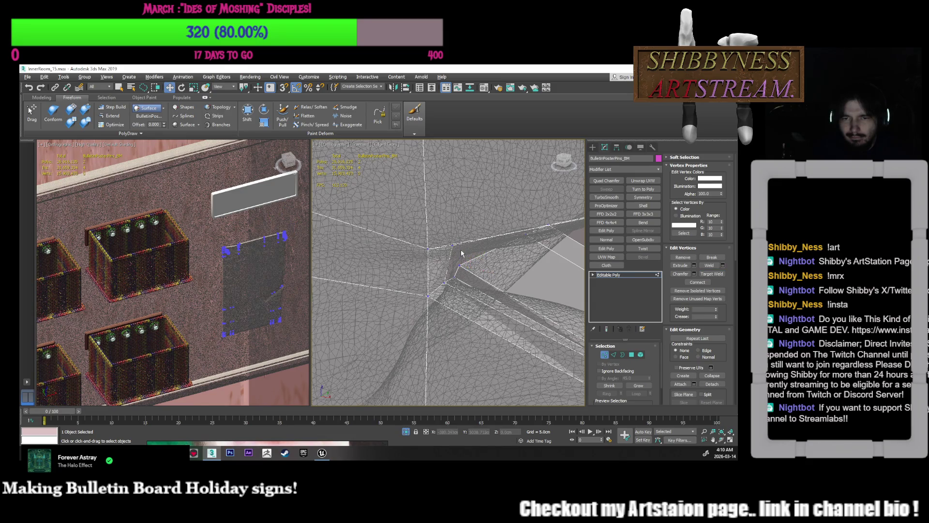
left_click(459, 265)
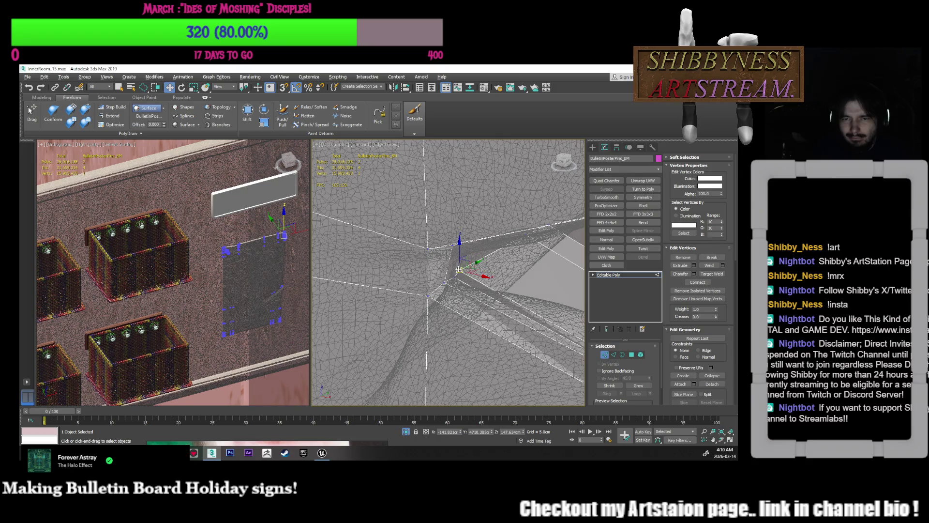
- Orbit around the curled corner to inspect it from several sides, then deselect
mouse_move(456, 275)
middle_mouse_down("alt")
mouse_move(452, 248)
mouse_move(474, 293)
middle_mouse_up("alt")
mouse_move(468, 307)
middle_mouse_down("alt")
mouse_move(481, 310)
mouse_move(475, 330)
middle_mouse_up("alt")
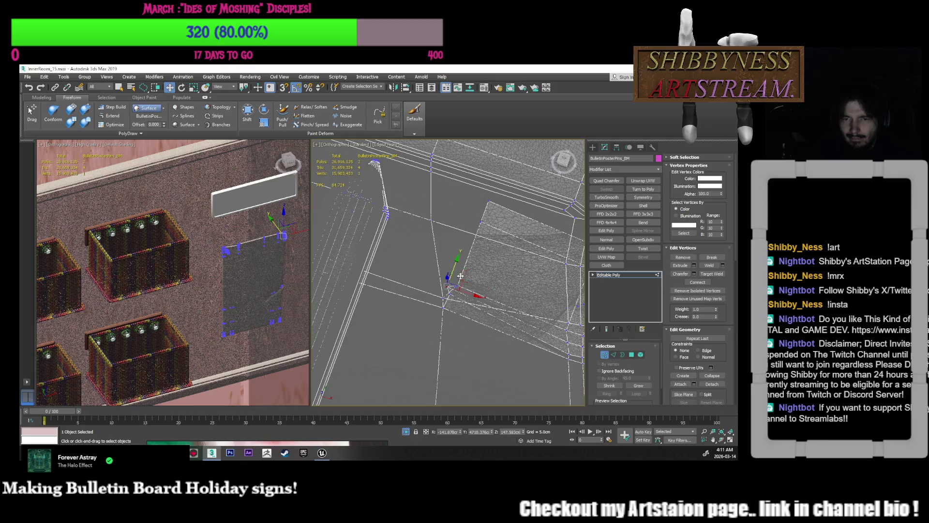
middle_click_drag(487, 325, 473, 283, "alt")
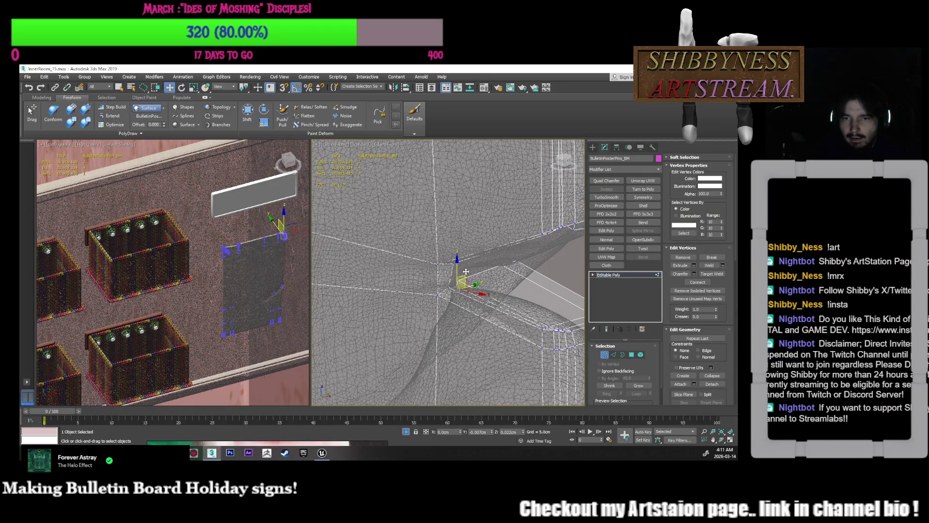
middle_click_drag(473, 297, 474, 310, "alt")
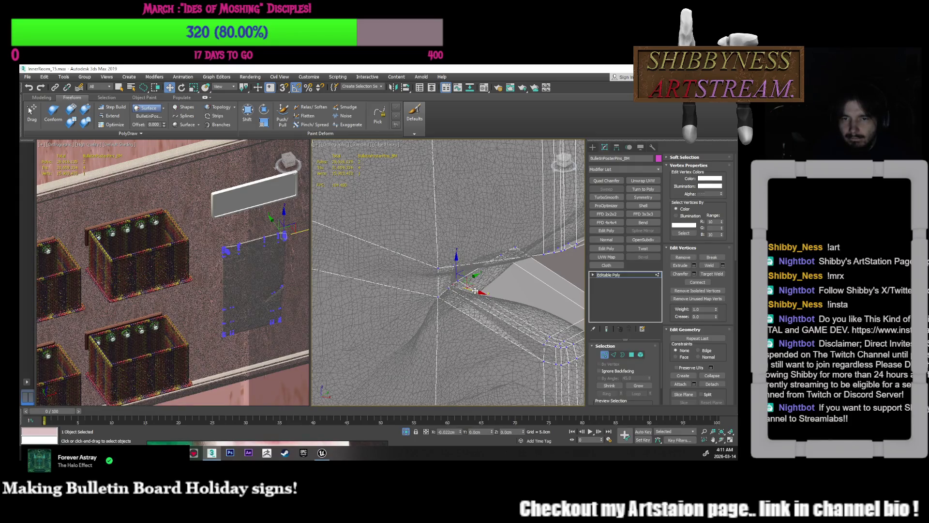
mouse_move(486, 319)
middle_mouse_down("alt")
mouse_move(462, 302)
mouse_move(449, 306)
middle_mouse_up("alt")
left_click(515, 262)
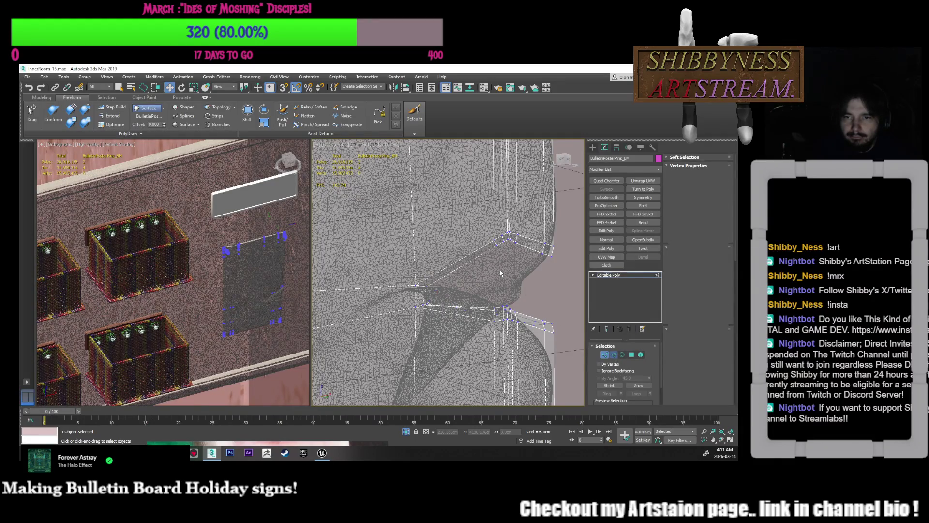
- Pull the folded-corner edge to reshape the curl, then pan and zoom to inspect
key("2")
left_click(528, 246)
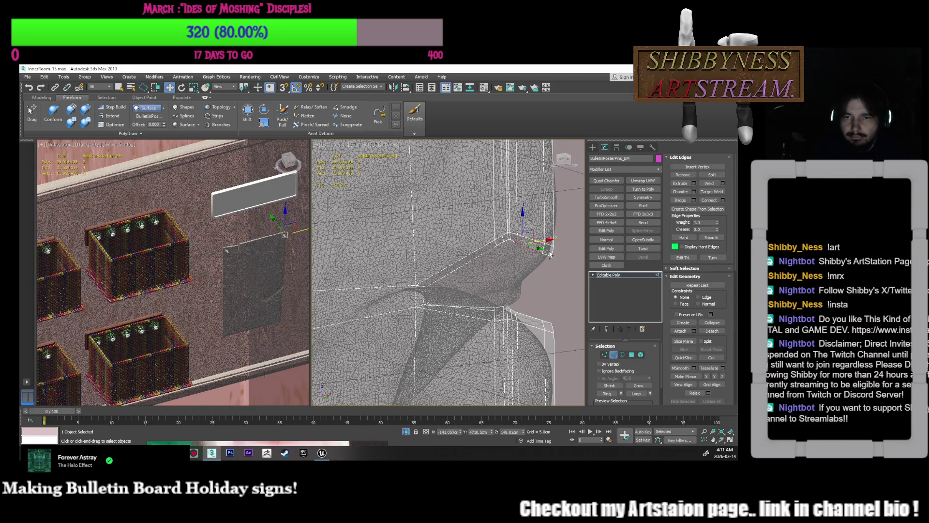
scroll(537, 251, "up", 2)
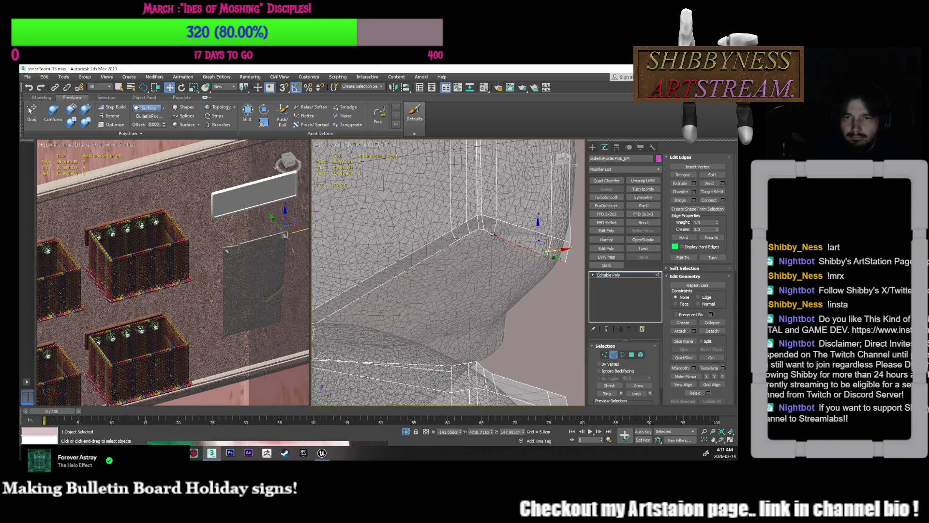
middle_click_drag(496, 241, 527, 257, "alt")
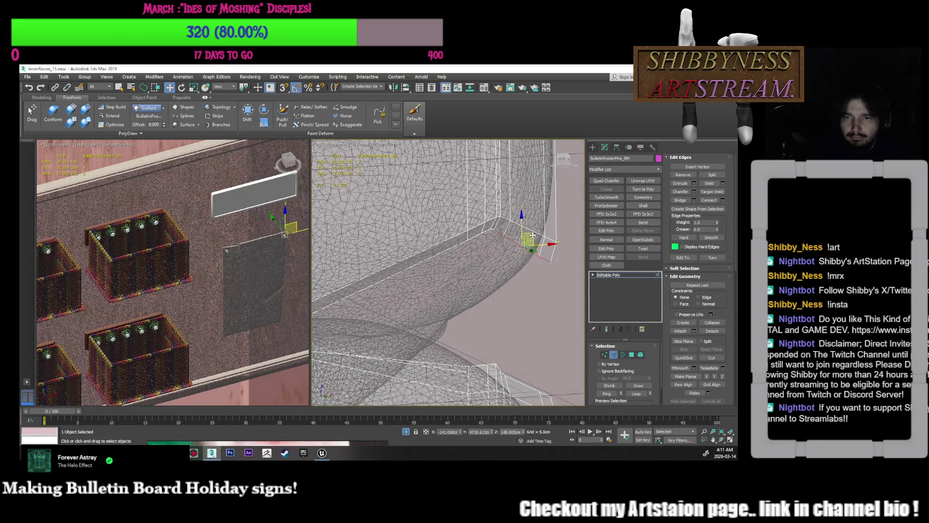
left_click(520, 242)
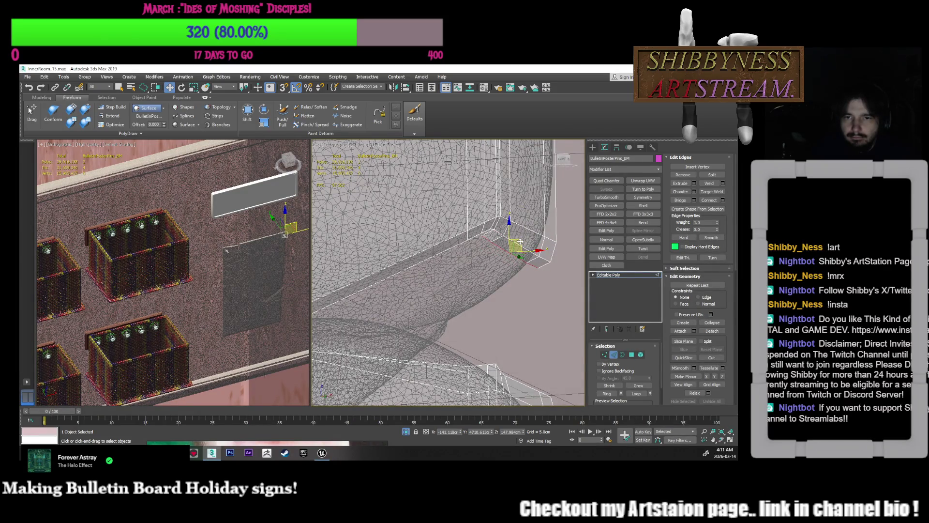
left_click(507, 249)
left_click_drag(507, 247, 330, 334)
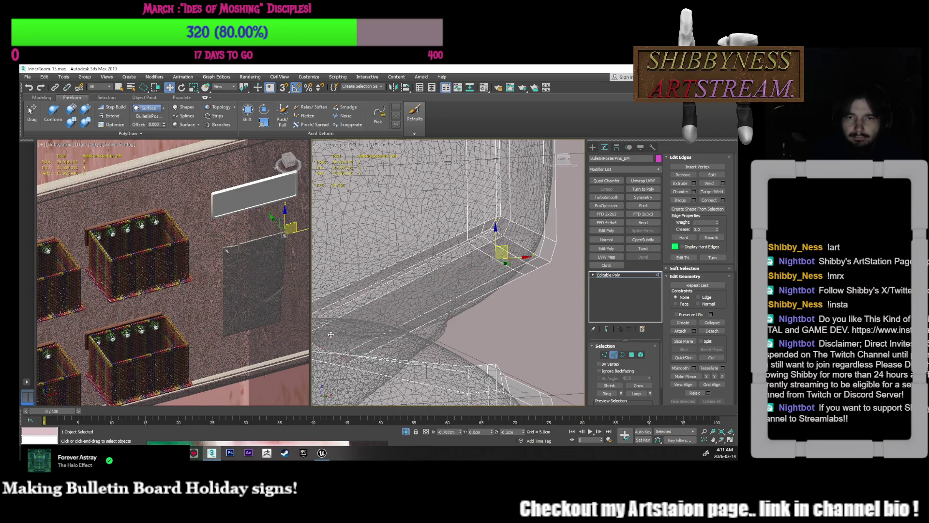
mouse_move(331, 334)
middle_mouse_down()
mouse_move(427, 317)
mouse_move(477, 288)
mouse_move(462, 315)
mouse_move(473, 271)
mouse_move(476, 304)
mouse_move(442, 322)
middle_mouse_up()
scroll(482, 279, "up", 6)
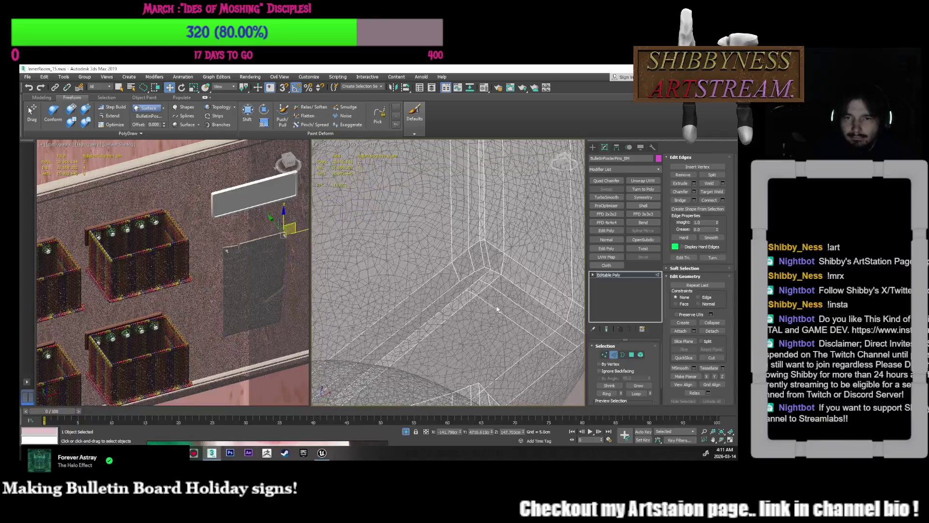
scroll(482, 279, "up", 5)
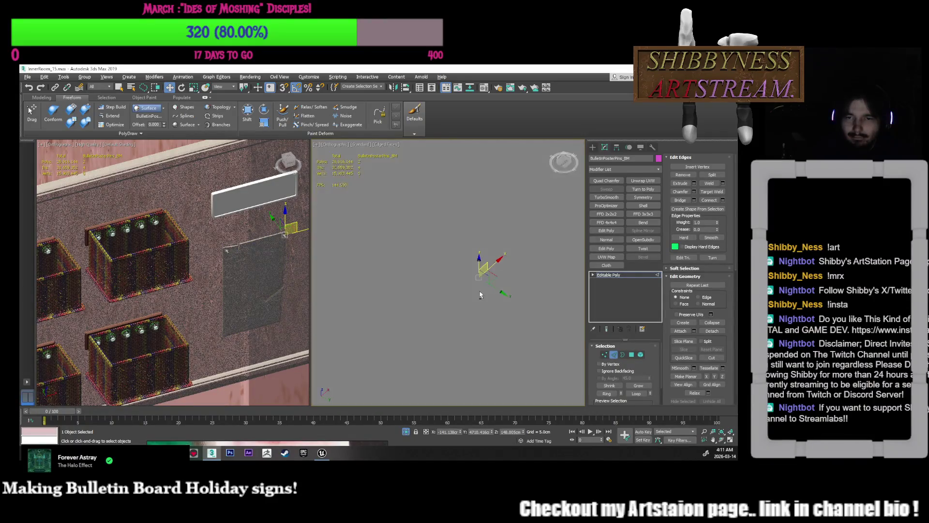
- Nudge the two selected crease edges up and to the left in the XY plane
scroll(479, 330, "down", 3)
mouse_move(478, 269)
left_mouse_down()
mouse_move(471, 265)
mouse_move(448, 296)
mouse_move(433, 291)
left_mouse_up()
mouse_move(433, 290)
middle_mouse_down("alt")
mouse_move(513, 258)
mouse_move(508, 269)
mouse_move(529, 218)
mouse_move(473, 297)
mouse_move(460, 304)
mouse_move(457, 286)
middle_mouse_up("alt")
left_click_drag(461, 287, 466, 266)
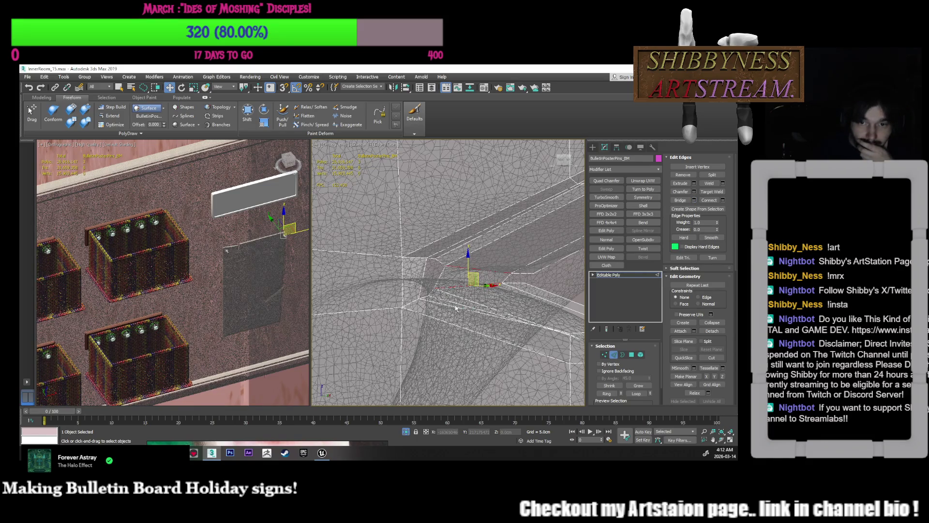
- Select a vertex beside the crease and move it up and to the right
mouse_move(446, 265)
middle_mouse_down("alt")
mouse_move(463, 307)
mouse_move(456, 308)
middle_mouse_up("alt")
left_click(425, 293)
middle_click_drag(436, 278, 439, 260, "alt")
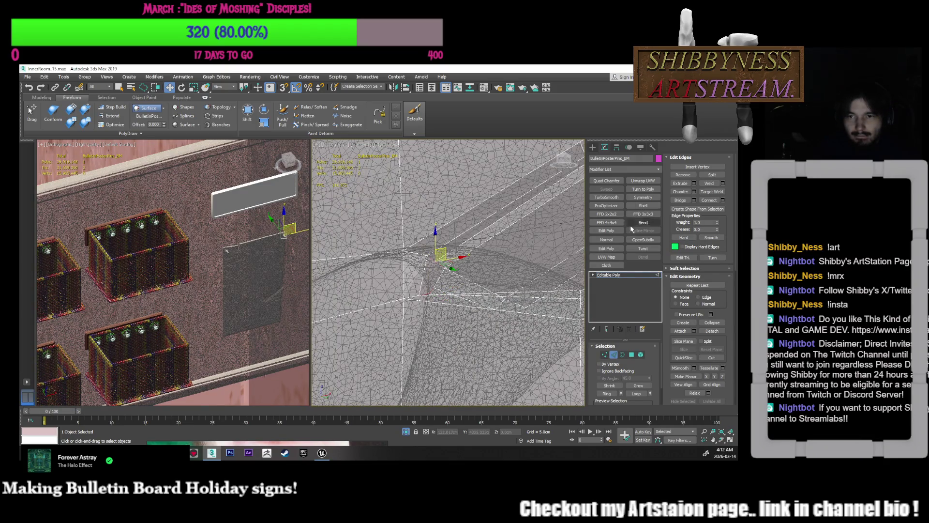
middle_click_drag(508, 300, 515, 303, "alt")
left_click(518, 289)
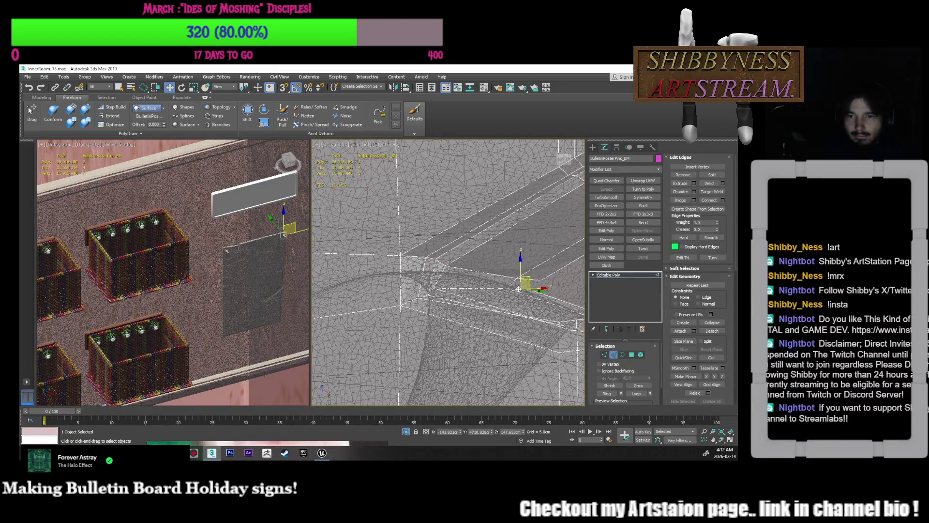
left_click_drag(525, 283, 533, 272)
mouse_move(509, 304)
middle_mouse_down("alt")
mouse_move(457, 312)
mouse_move(483, 332)
mouse_move(496, 315)
middle_mouse_up("alt")
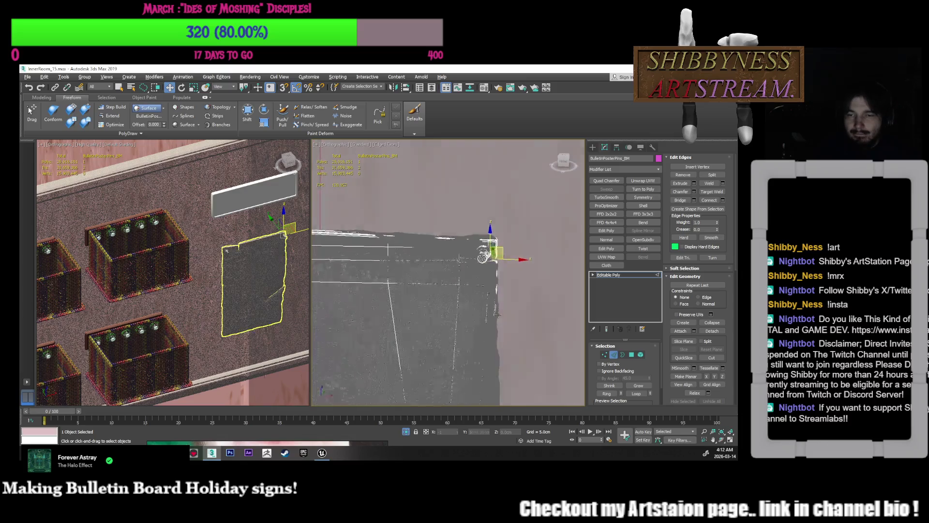
- Frame the whole poster, orbit along its edge and select a nearby object
key("z")
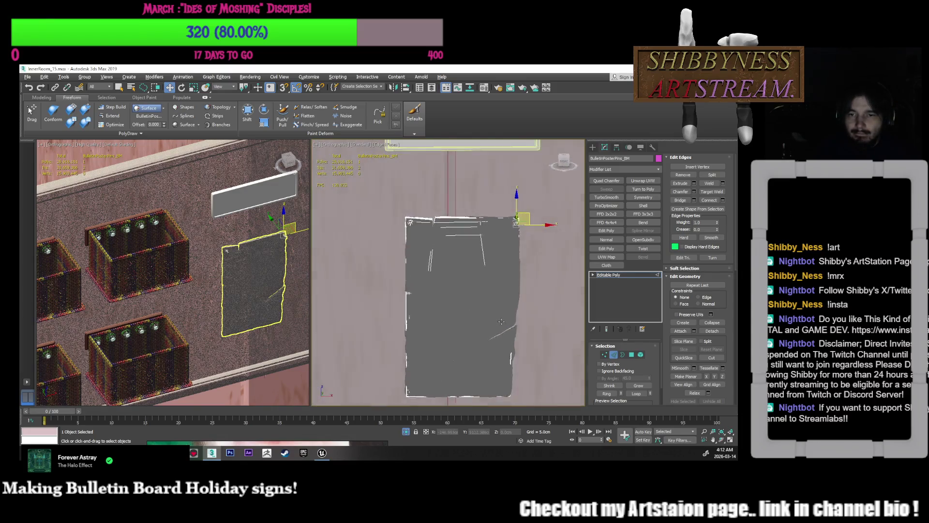
mouse_move(501, 321)
middle_mouse_down("alt")
mouse_move(534, 305)
mouse_move(552, 310)
middle_mouse_up("alt")
mouse_move(474, 287)
middle_mouse_down("alt")
mouse_move(504, 277)
mouse_move(478, 310)
mouse_move(431, 324)
mouse_move(367, 310)
mouse_move(323, 277)
middle_mouse_up("alt")
left_click(506, 272)
- Reselect the poster and hide mesh edges in the right viewport with F4
left_click(449, 313)
left_click(386, 296)
middle_click_drag(386, 296, 393, 333, "alt")
key("F4")
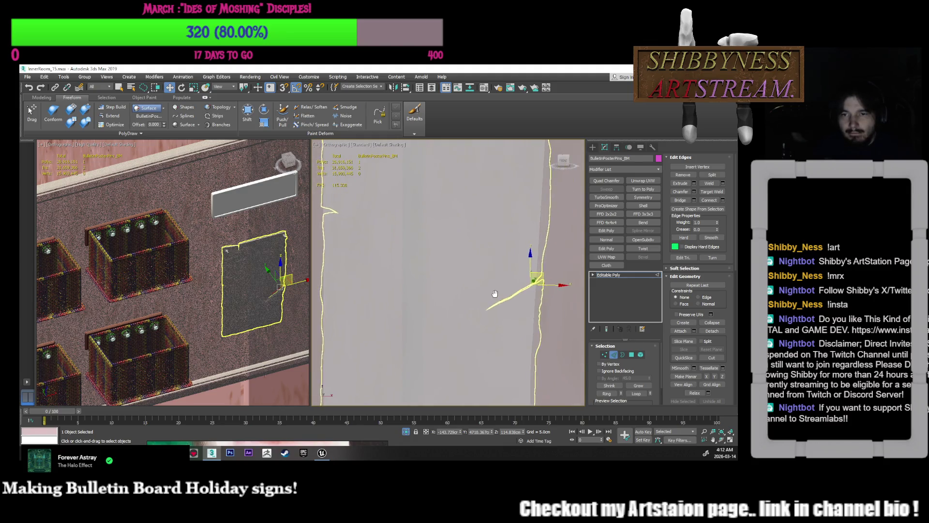
- Turn and zoom the left viewport onto the crease, toggling its edged-faces display
middle_click_drag(286, 315, 235, 305, "alt")
scroll(246, 291, "up", 10)
key("F4")
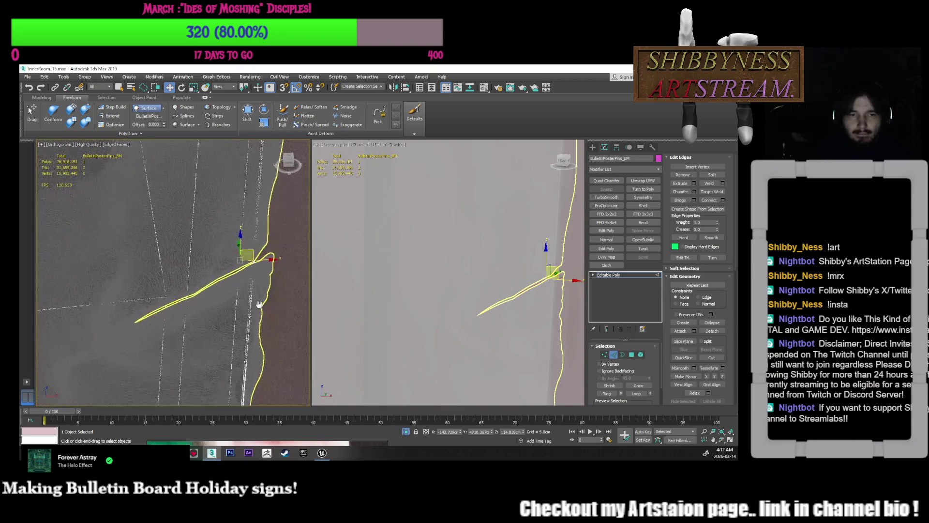
middle_click_drag(269, 321, 272, 306, "alt")
key("F4")
- Pan the right view to the poster's edge and bring up its shading options
mouse_move(420, 310)
middle_mouse_down()
mouse_move(431, 323)
mouse_move(431, 311)
middle_mouse_up()
left_click(371, 145)
left_click(387, 145)
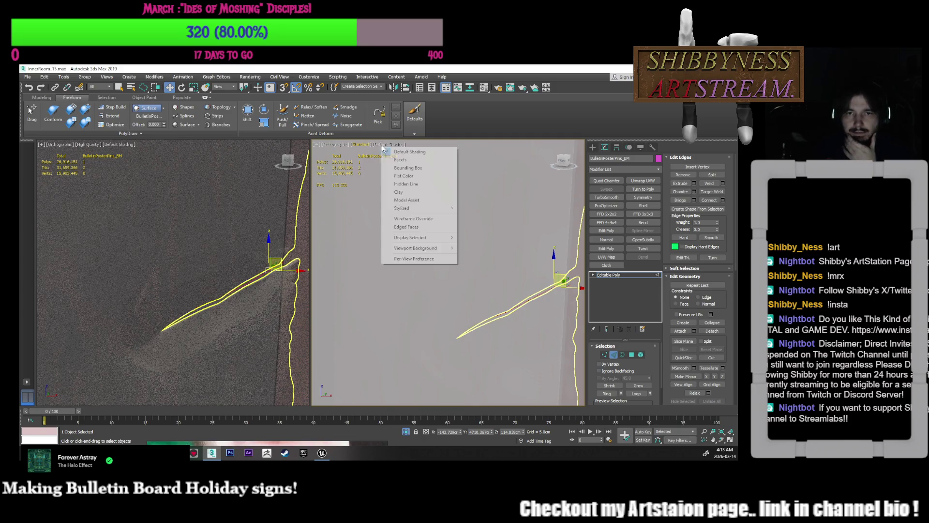
- Turn on Edged Faces in the right viewport and pan along the crease
left_click(402, 226)
mouse_move(539, 322)
middle_mouse_down()
mouse_move(503, 304)
mouse_move(491, 310)
middle_mouse_up()
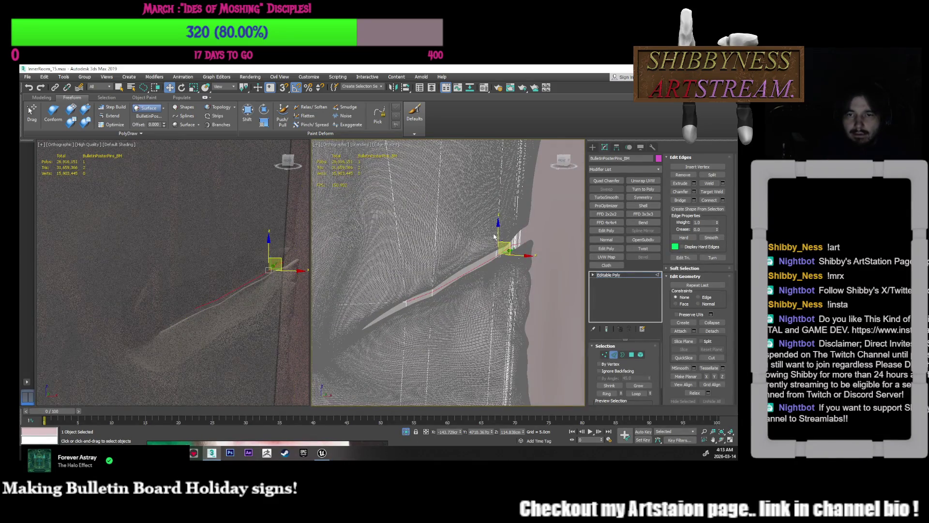
middle_click_drag(420, 300, 486, 267)
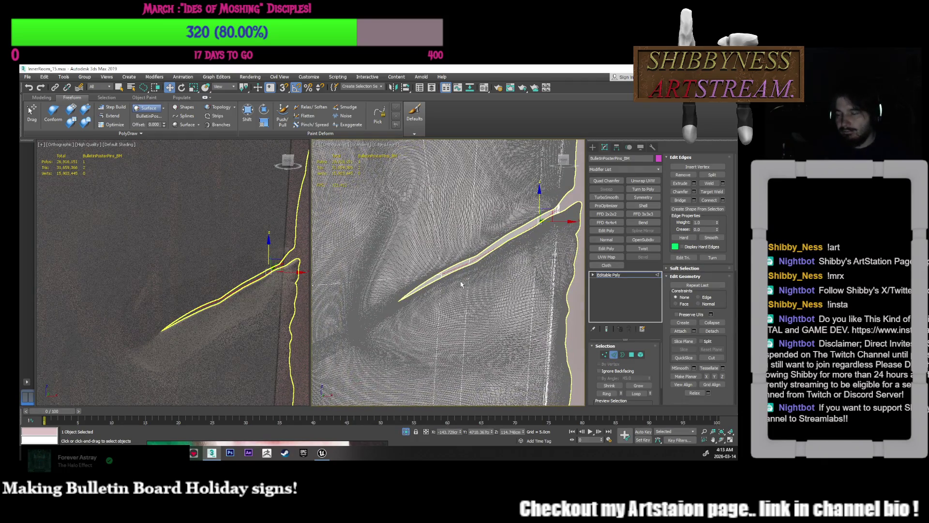
- At Vertex level, move a crease vertex down and to the left
key("1")
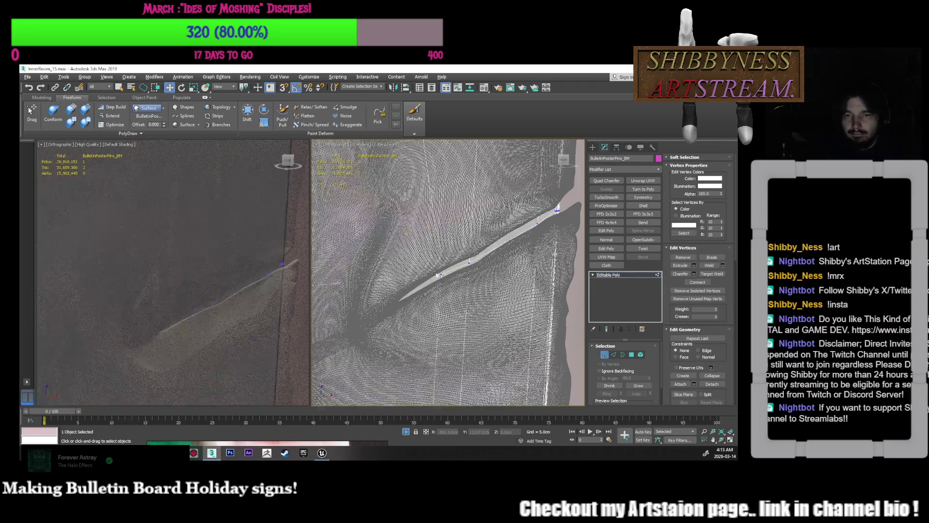
left_click(447, 283)
left_click_drag(446, 266, 407, 291)
scroll(468, 251, "down", 2)
middle_click_drag(468, 251, 460, 278)
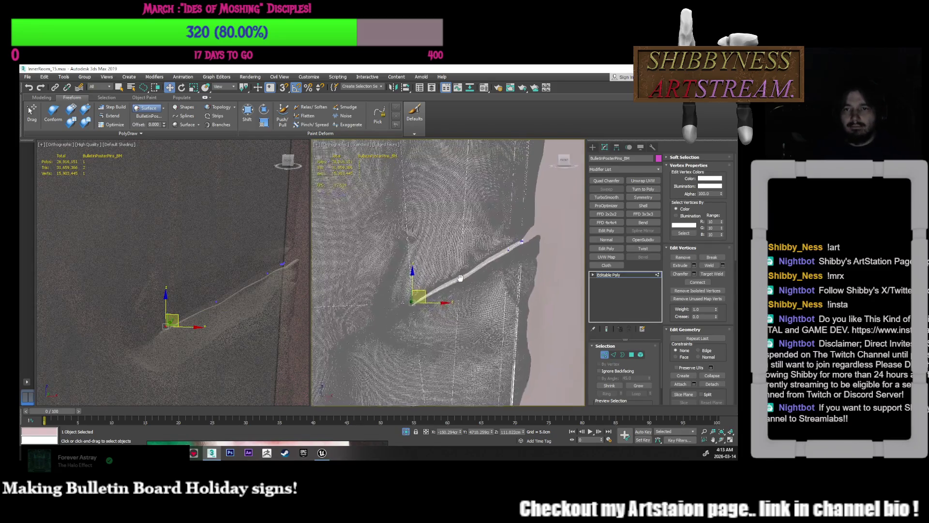
middle_click_drag(514, 262, 484, 276)
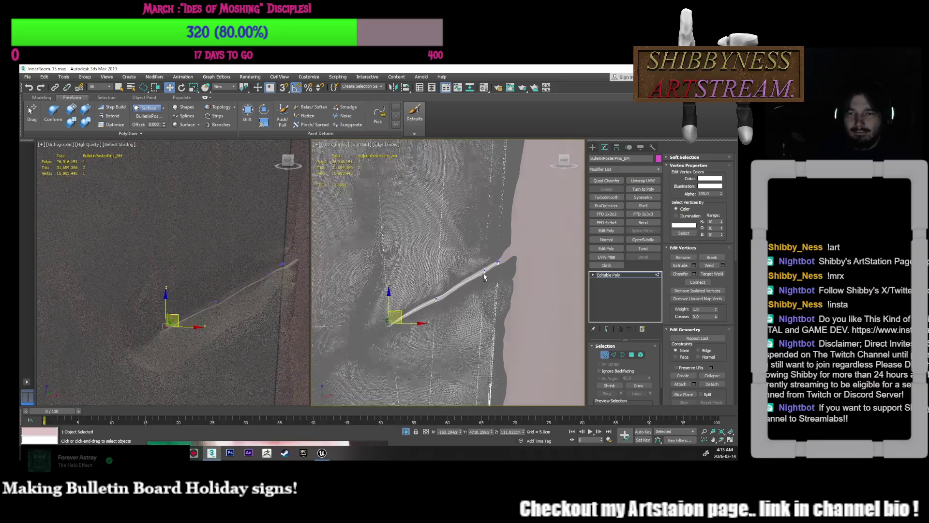
- Select and inspect the vertex at the crease's far end, then clear it and return to Edge level
left_click(494, 262)
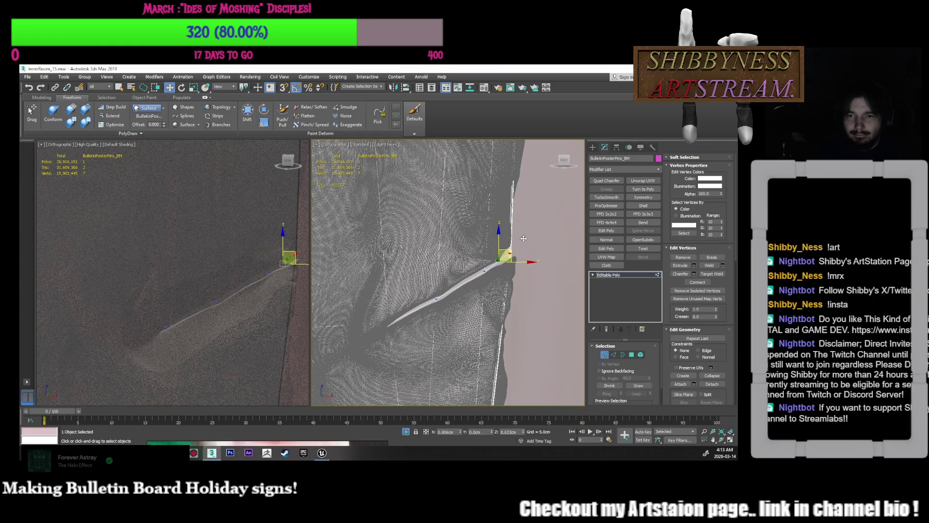
middle_click_drag(523, 238, 511, 307)
scroll(520, 257, "down", 3)
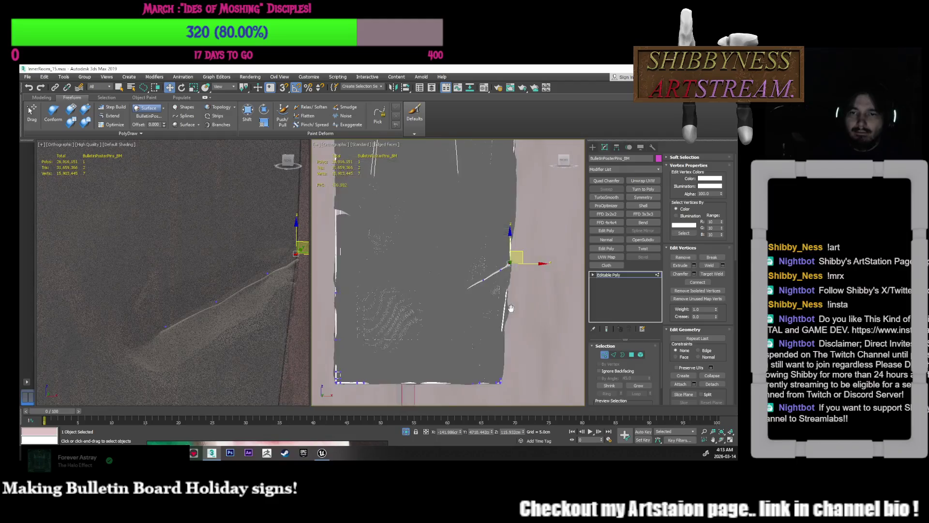
scroll(510, 285, "up", 3)
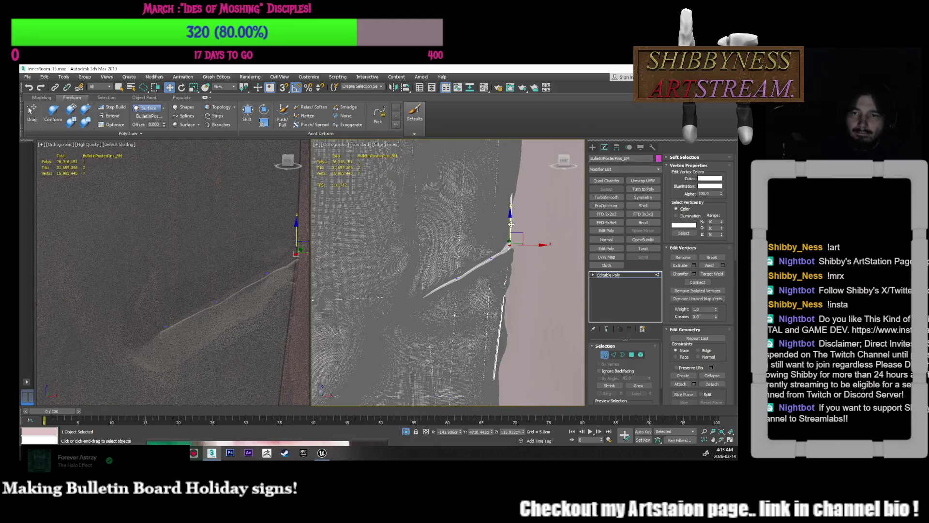
scroll(524, 287, "down", 2)
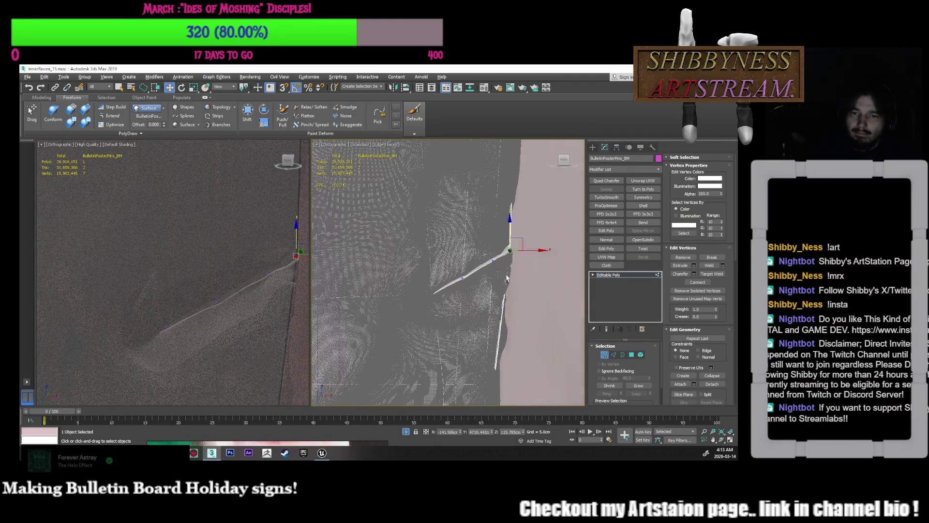
left_click(524, 287)
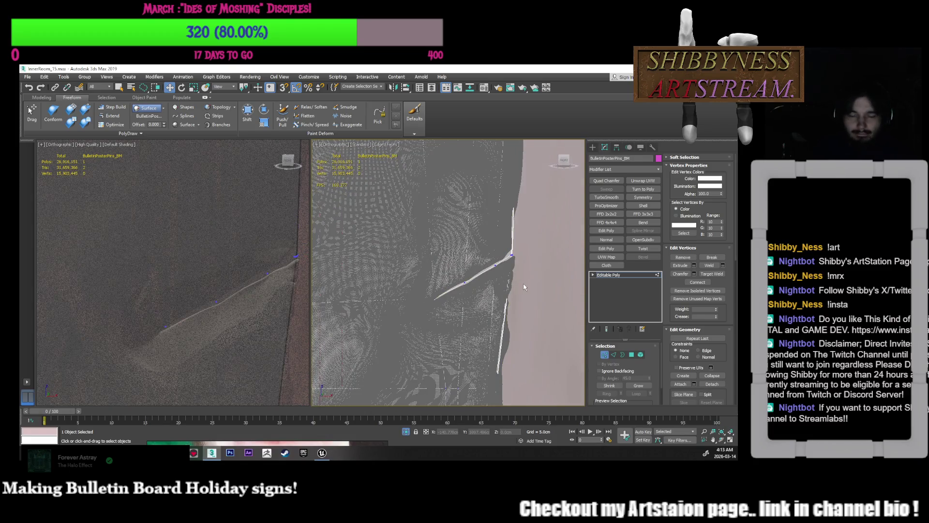
key("2")
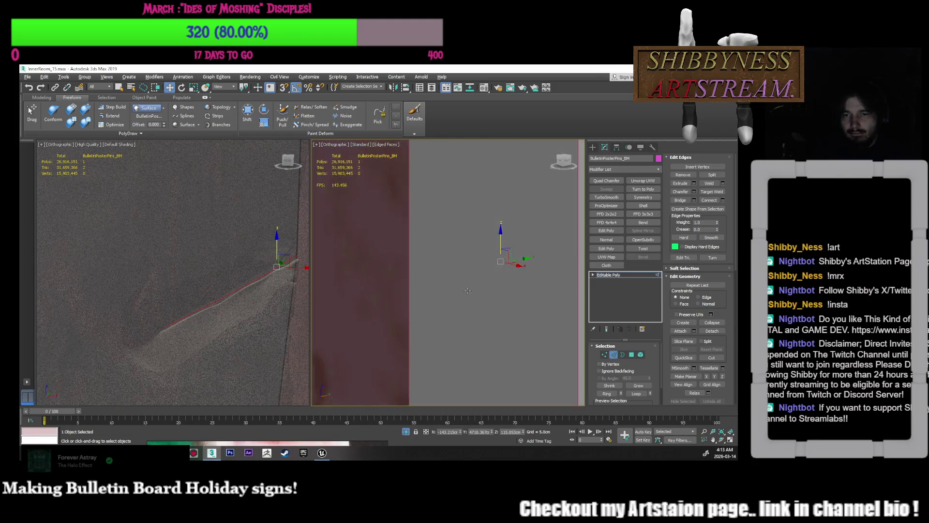
- Select the crease edges along the poster and zoom onto them
left_click(527, 296)
left_click(481, 273)
key("z")
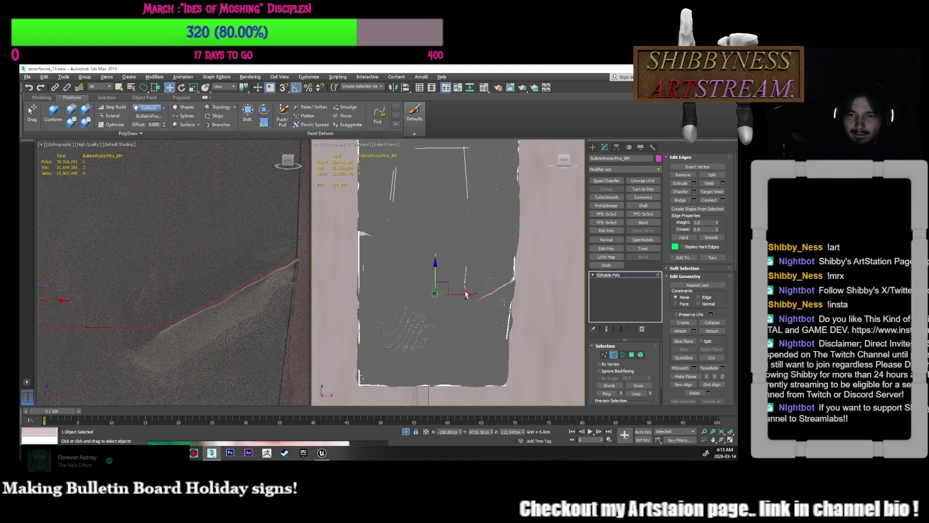
left_click_drag(339, 269, 339, 269)
key("z")
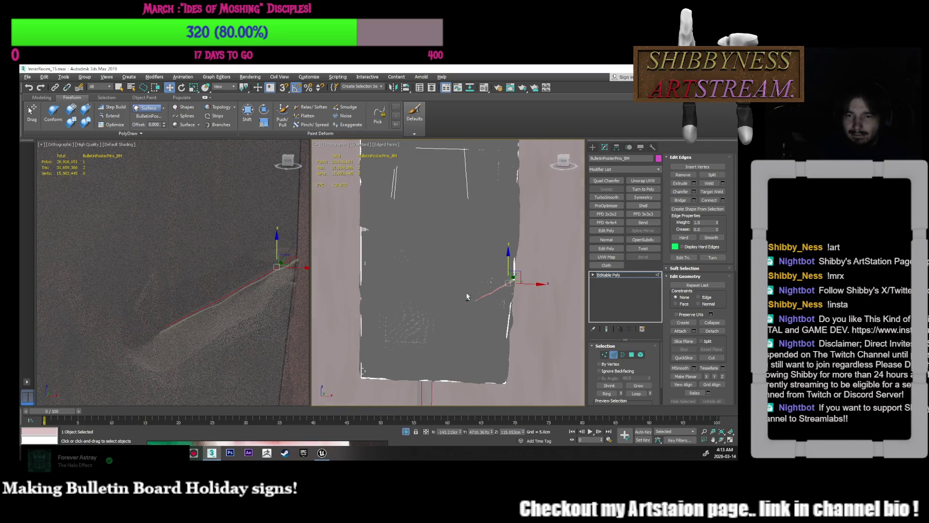
middle_click_drag(489, 307, 475, 317, "alt")
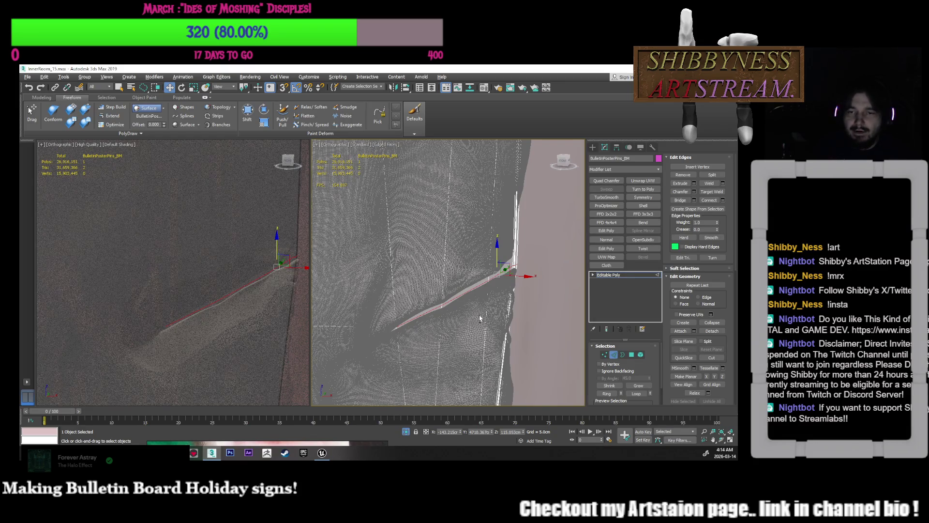
middle_click_drag(484, 313, 497, 314)
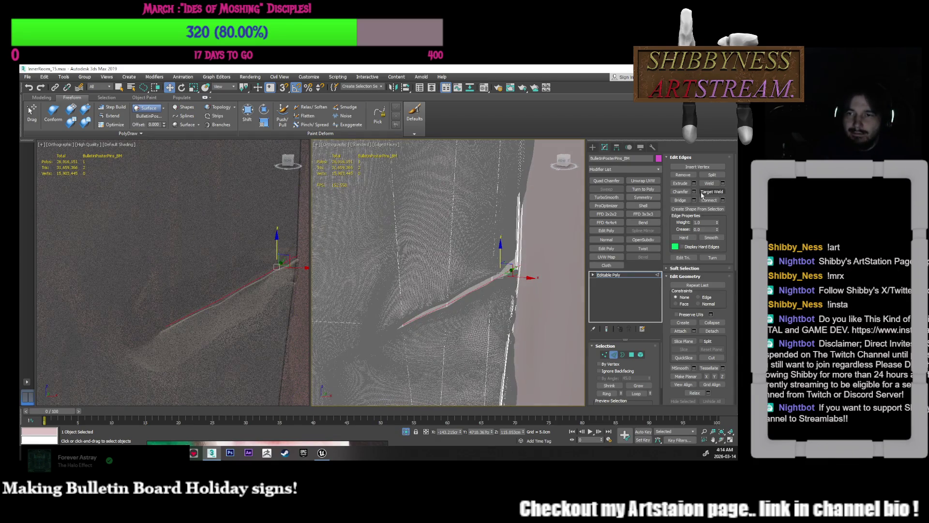
- Start a chamfer on the crease edge, reset its amount to 0 and cancel it
key("ctrl+shift+c")
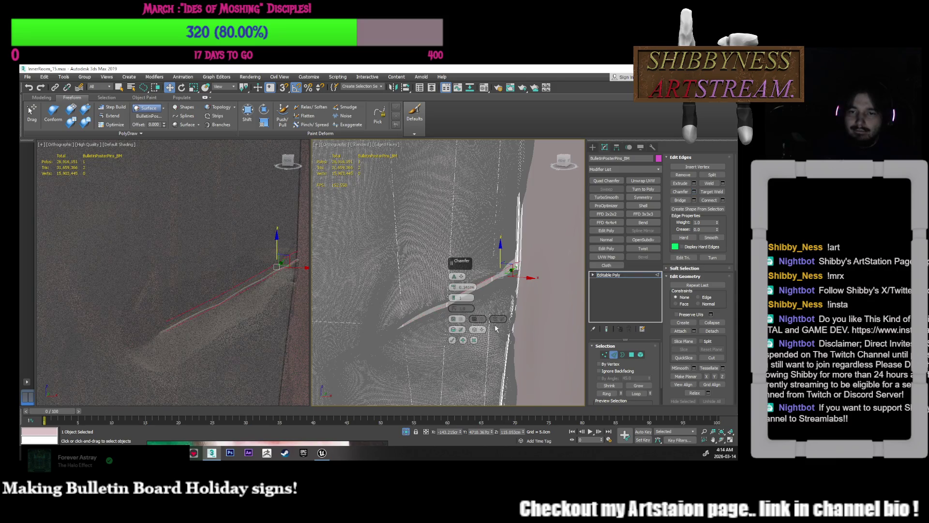
right_click(454, 289)
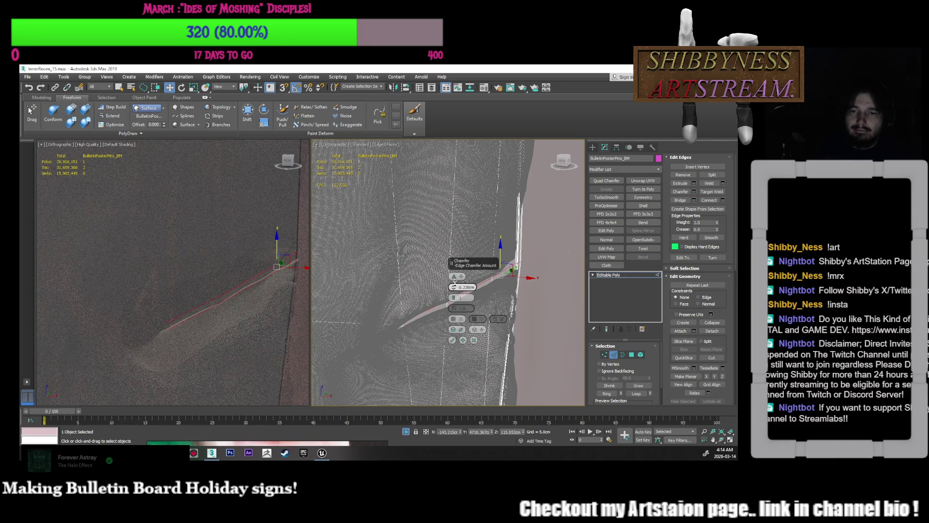
left_click(452, 340)
- Select the border edge loop along the strip, then switch to Vertex level
scroll(512, 270, "up", 4)
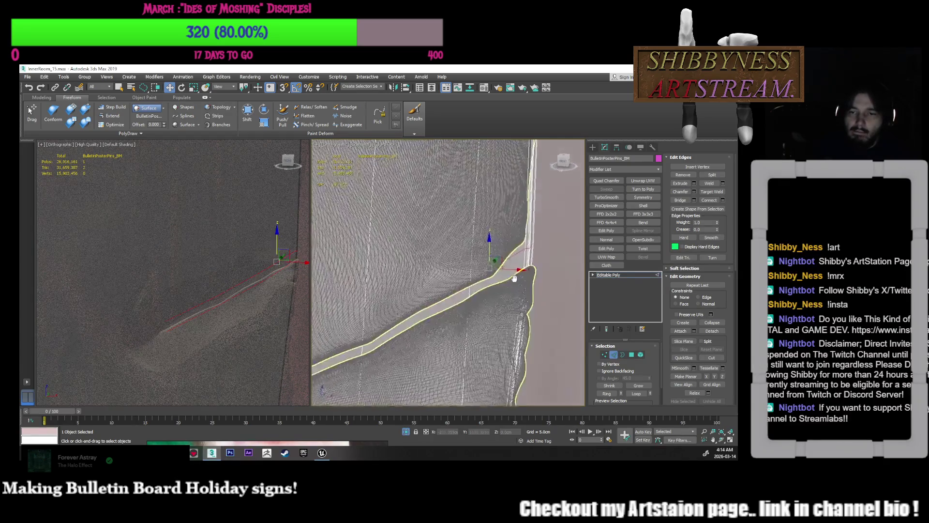
middle_click_drag(512, 269, 503, 311)
double_click(503, 310)
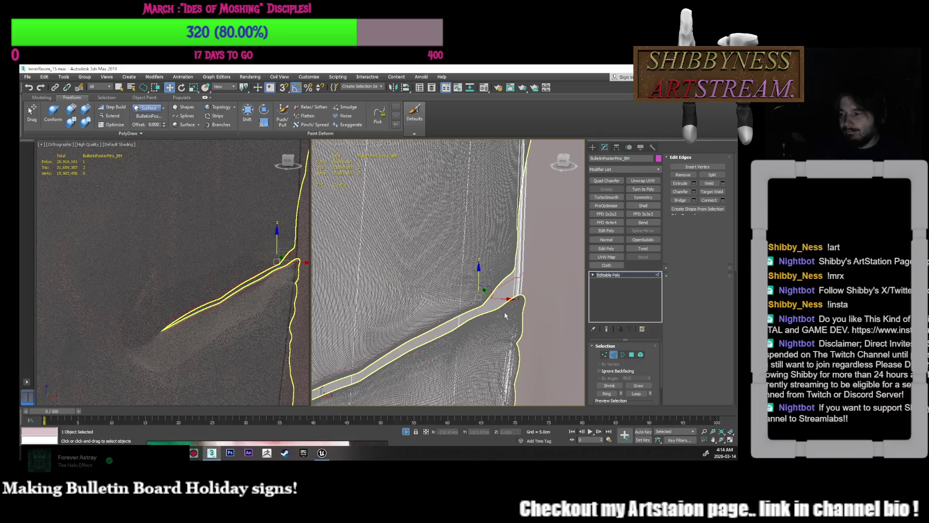
key("1")
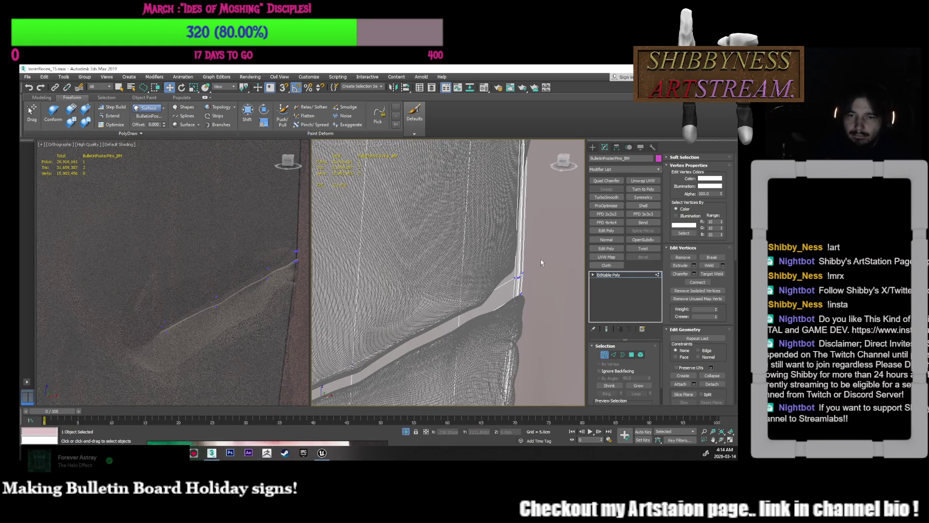
- Select the seven vertices along the fold edge plus a vertex at the poster's edge
left_click_drag(505, 290, 517, 257)
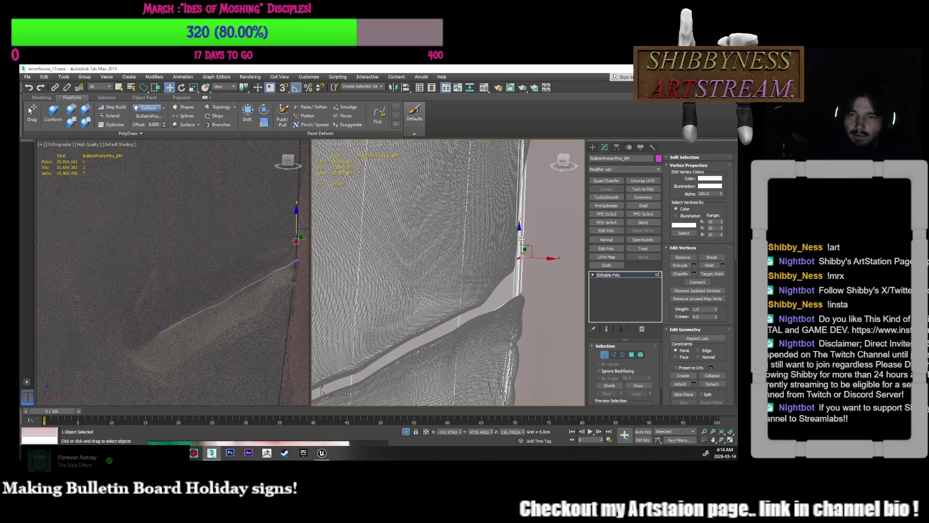
scroll(527, 280, "down", 5)
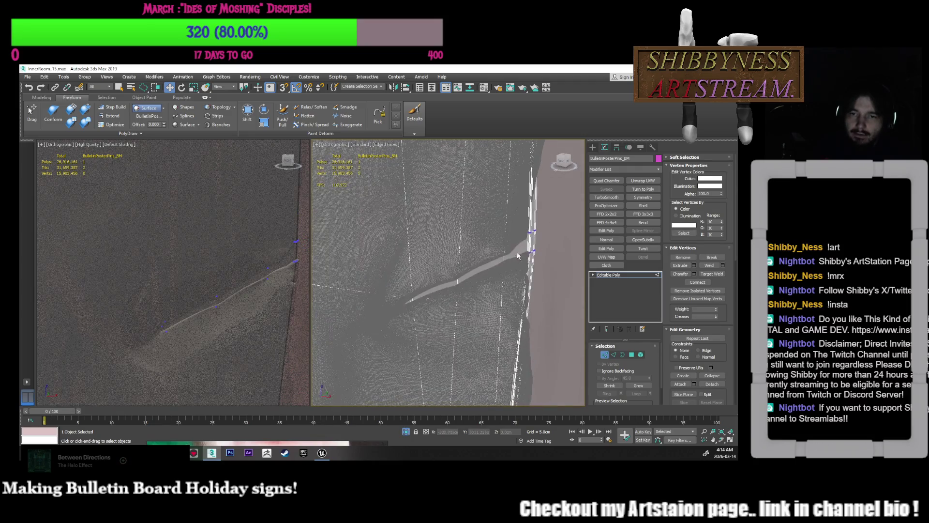
left_click(530, 252)
scroll(535, 261, "up", 3)
scroll(537, 266, "down", 3)
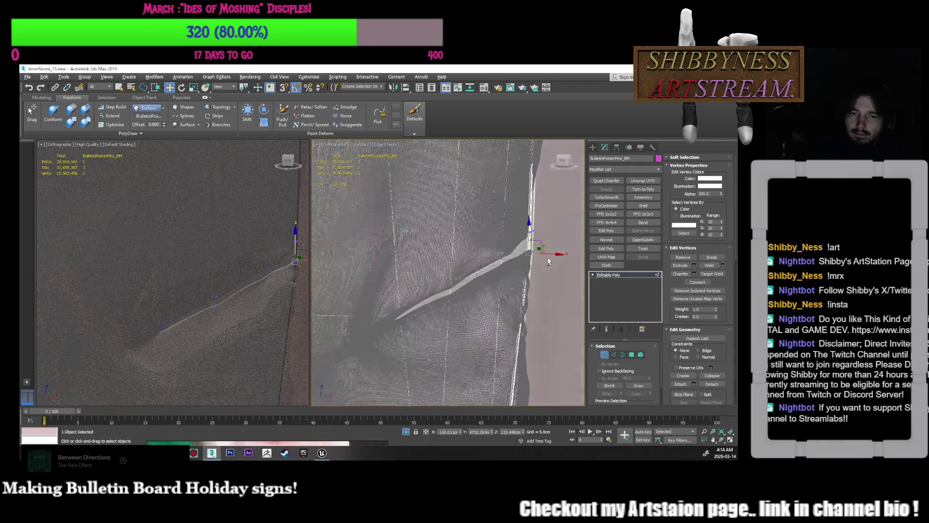
scroll(545, 269, "up", 2)
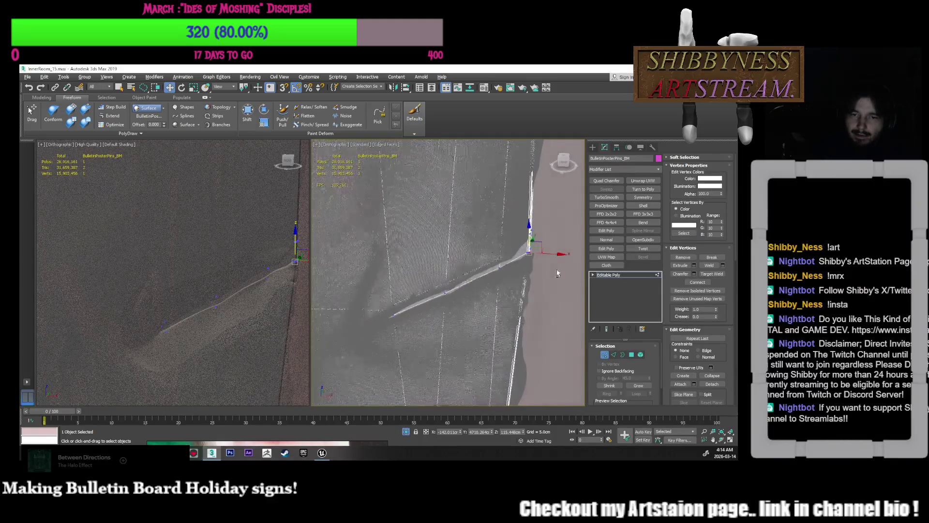
scroll(553, 265, "up", 3)
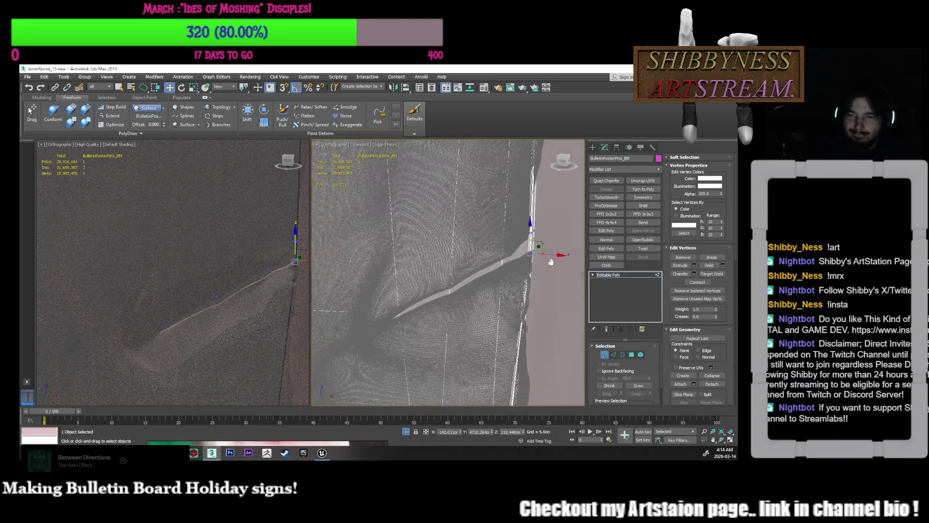
scroll(537, 266, "down", 3)
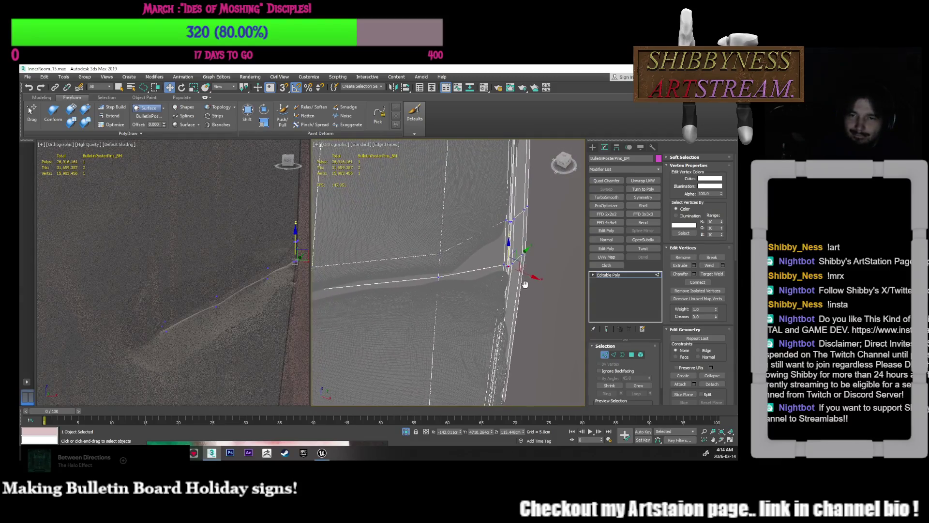
middle_click_drag(507, 261, 538, 289)
scroll(536, 276, "up", 4)
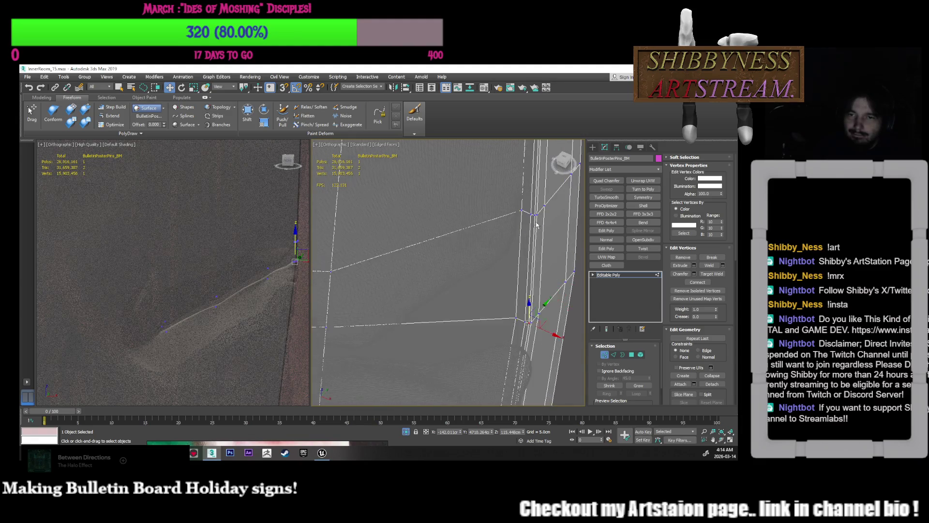
middle_click_drag(542, 241, 535, 305, "alt")
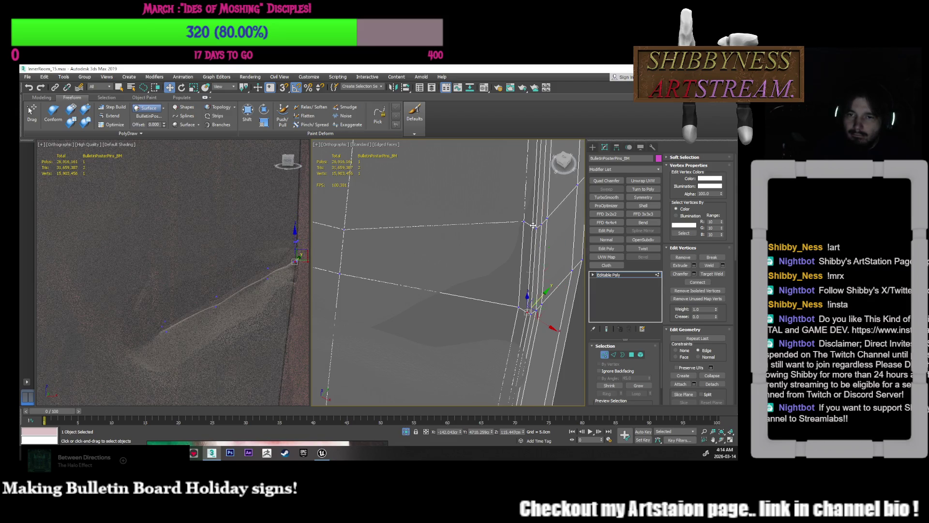
- Shift the fold-edge vertices about -0.025cm along X, then pick a single crease vertex
left_click_drag(548, 281, 546, 280)
mouse_move(549, 279)
middle_mouse_down("alt")
mouse_move(561, 271)
mouse_move(577, 282)
middle_mouse_up("alt")
left_click(560, 276)
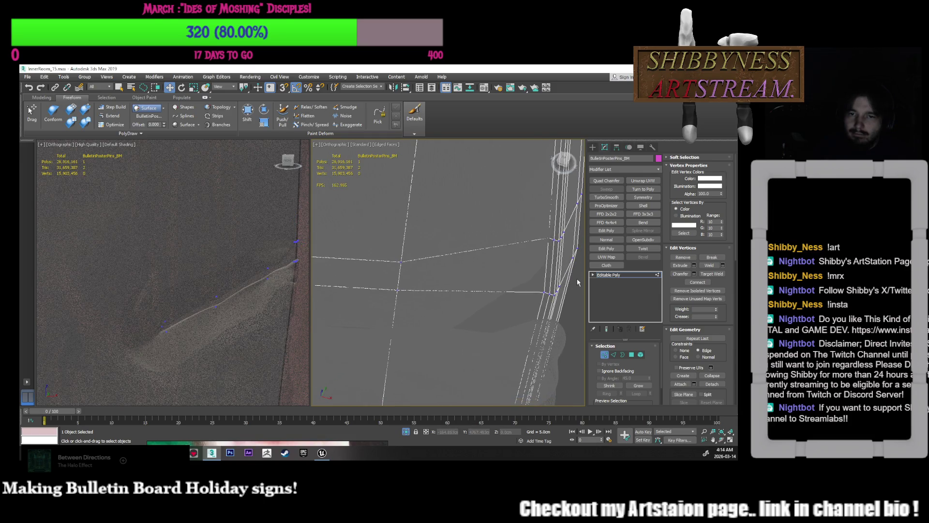
left_click(557, 240)
mouse_move(557, 240)
middle_mouse_down("alt")
mouse_move(568, 256)
mouse_move(552, 286)
middle_mouse_up("alt")
key("2")
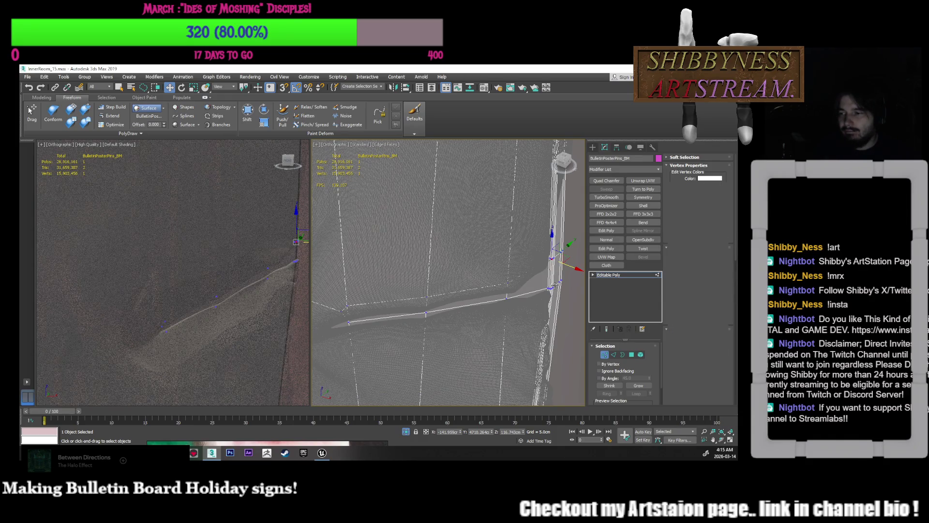
- At Polygon level, select and then deselect the long strip of crease polygons
key("4")
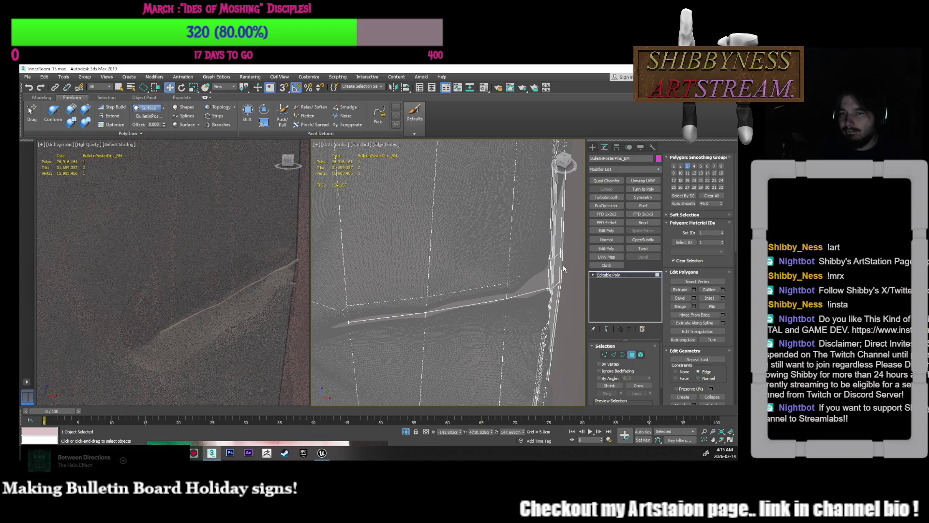
left_click(539, 278)
mouse_move(540, 279)
middle_mouse_down("alt")
mouse_move(466, 283)
mouse_move(485, 270)
mouse_move(412, 312)
mouse_move(517, 292)
mouse_move(546, 256)
middle_mouse_up("alt")
left_click(524, 285)
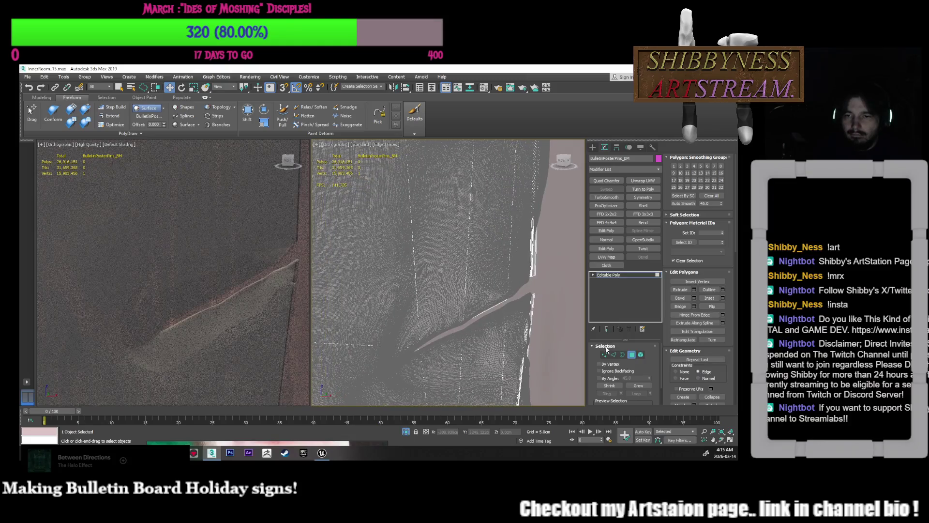
- Rotate the curled corner vertices -25° on Y and nudge them slightly
key("1")
left_click(530, 274)
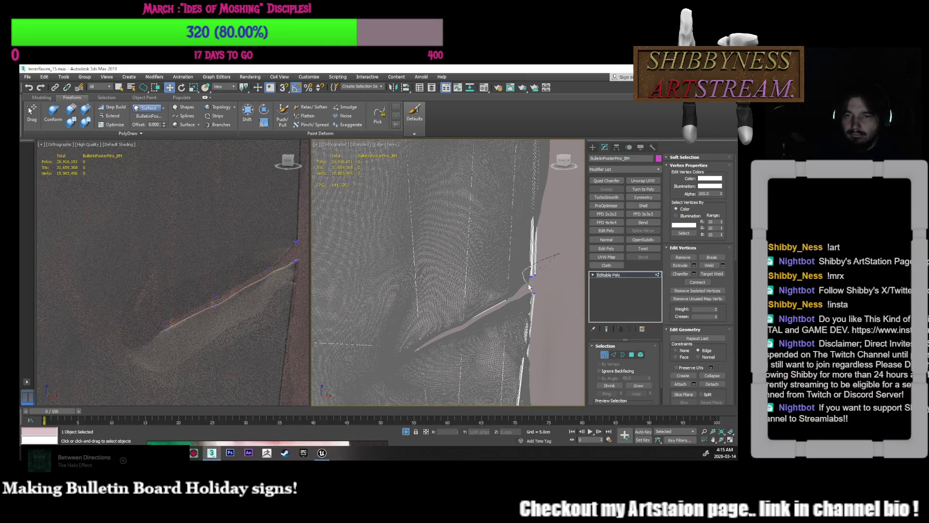
scroll(540, 283, "up", 6)
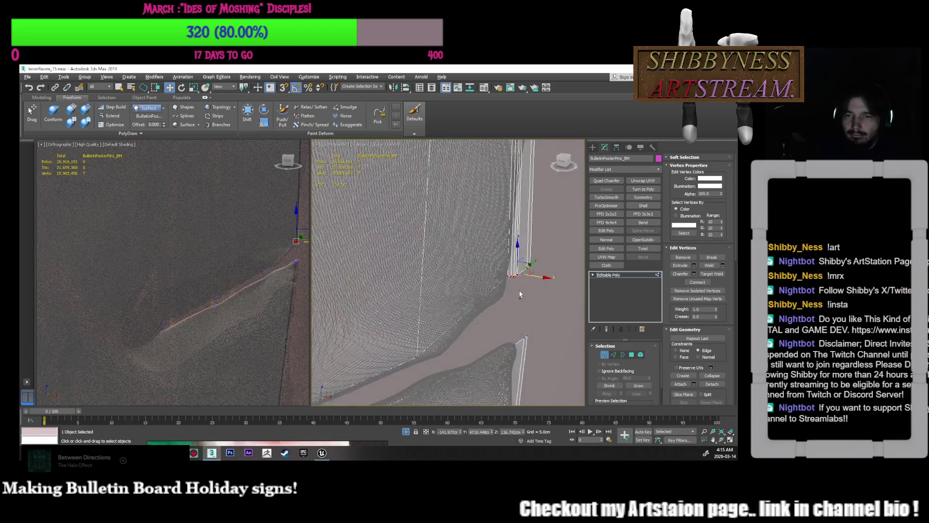
key("e")
left_click_drag(545, 262, 540, 250)
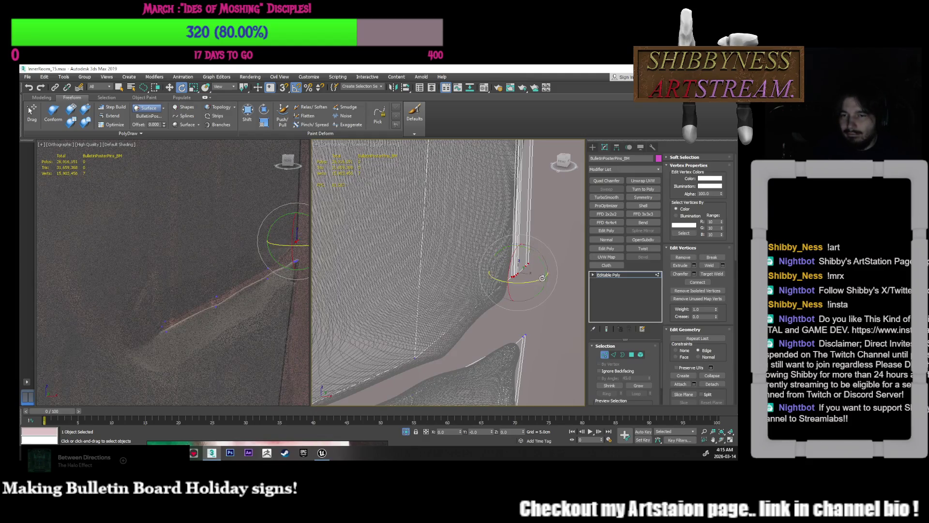
key("w")
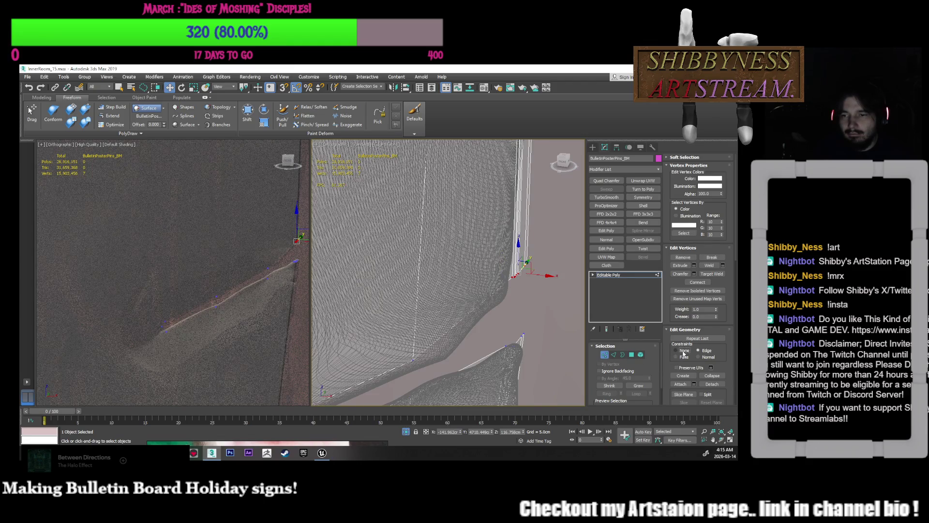
left_click_drag(529, 264, 529, 266)
- Select the seven corner vertices and orbit toward the wall and cylinder pin
mouse_move(529, 266)
middle_mouse_down("alt")
mouse_move(549, 270)
mouse_move(548, 314)
middle_mouse_up("alt")
left_click(551, 268)
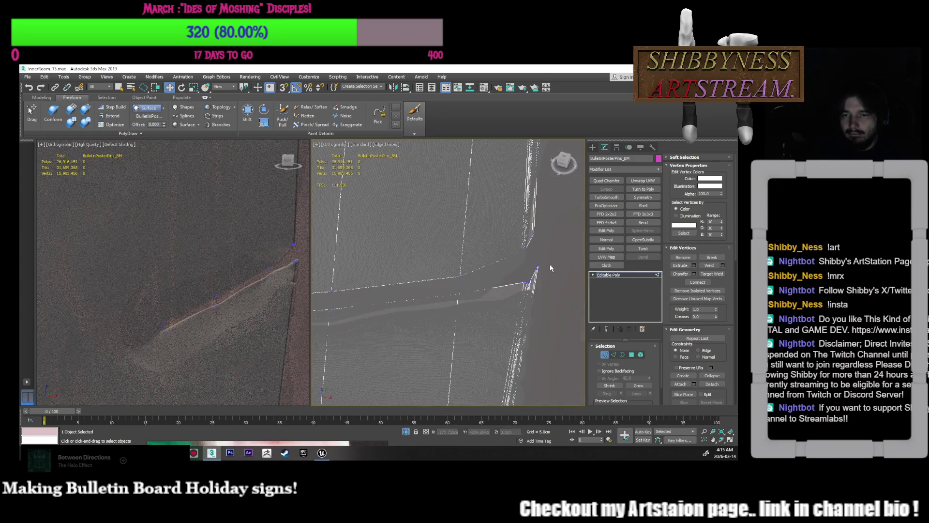
mouse_move(520, 274)
left_mouse_down()
mouse_move(532, 281)
mouse_move(530, 264)
left_mouse_up()
mouse_move(546, 287)
middle_mouse_down("alt")
mouse_move(542, 253)
mouse_move(581, 250)
mouse_move(522, 278)
middle_mouse_up("alt")
scroll(521, 277, "up", 2)
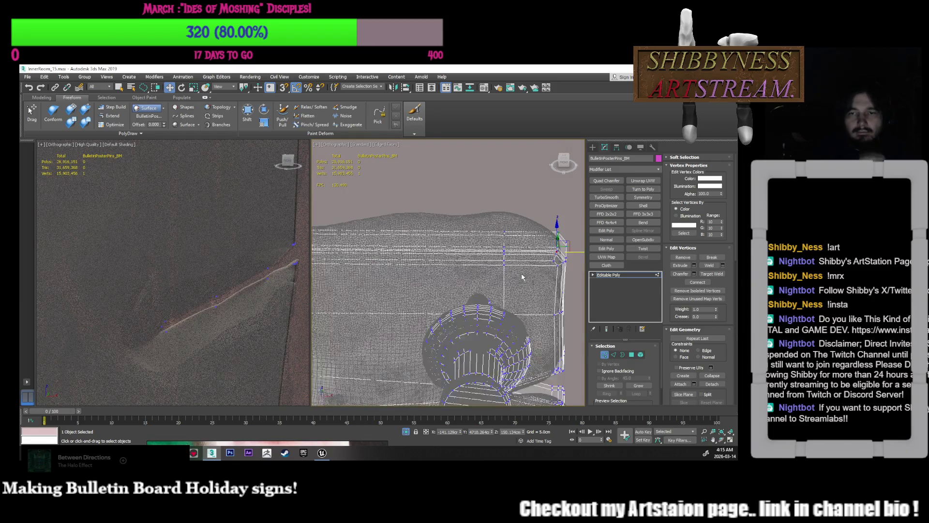
middle_click_drag(522, 276, 536, 282, "alt")
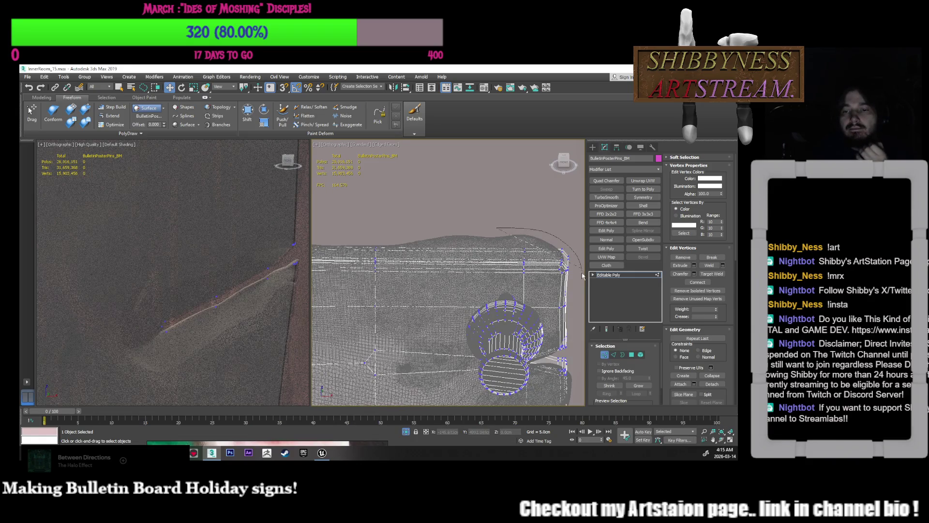
- Raise the 22 vertices around the pinned corner slightly along Z
mouse_move(510, 285)
left_mouse_down()
mouse_move(559, 274)
mouse_move(559, 262)
left_mouse_up()
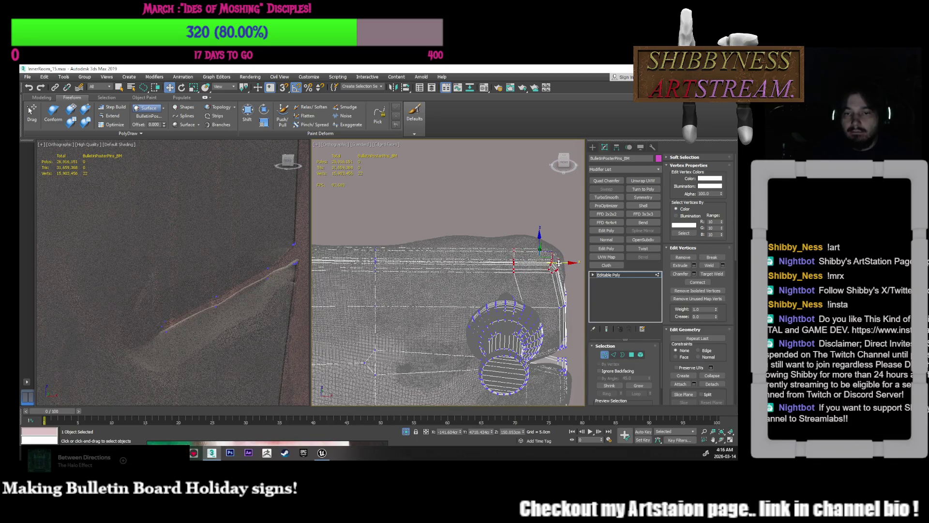
middle_click_drag(528, 280, 536, 277, "alt")
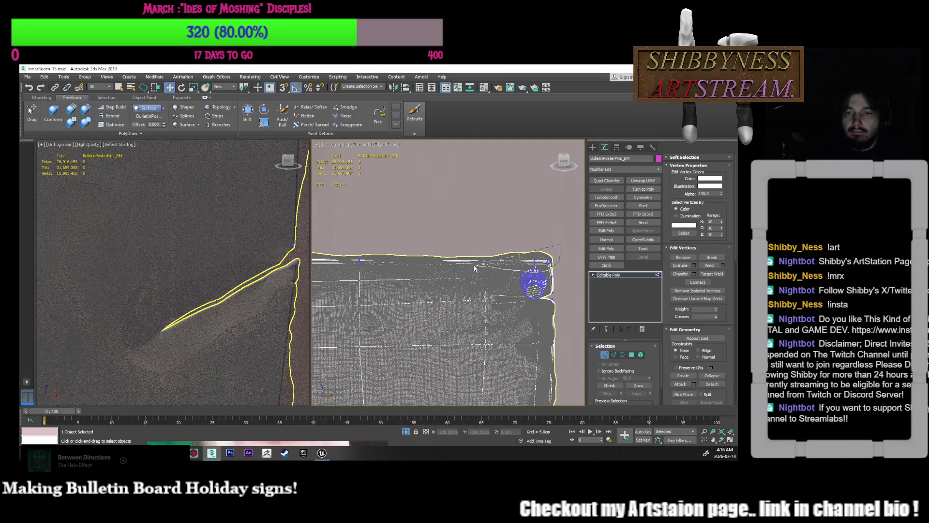
left_click_drag(470, 247, 470, 248)
mouse_move(530, 278)
middle_mouse_down("alt")
mouse_move(537, 291)
mouse_move(551, 243)
middle_mouse_up("alt")
scroll(537, 291, "up", 3)
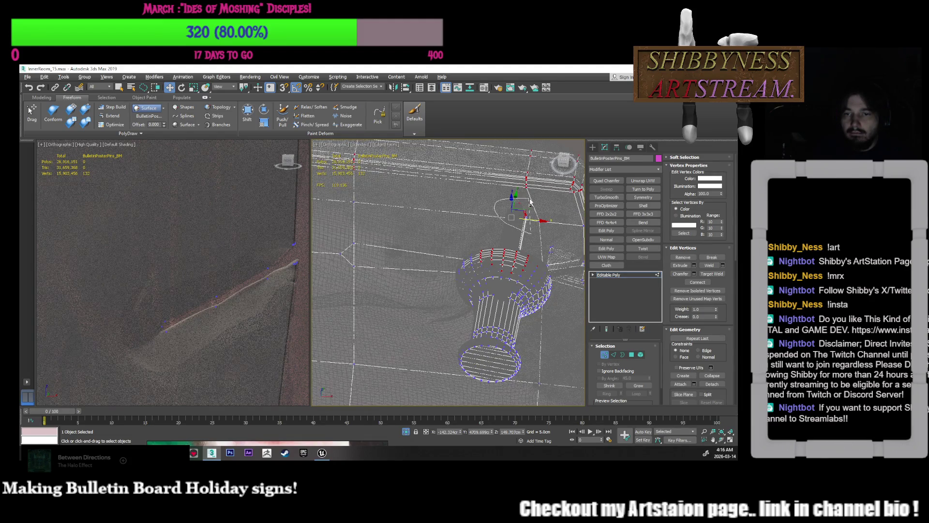
mouse_move(535, 219)
middle_mouse_down("alt")
mouse_move(552, 261)
mouse_move(564, 252)
mouse_move(531, 238)
mouse_move(557, 260)
mouse_move(535, 271)
middle_mouse_up("alt")
scroll(557, 260, "up", 2)
left_click_drag(518, 241, 520, 239)
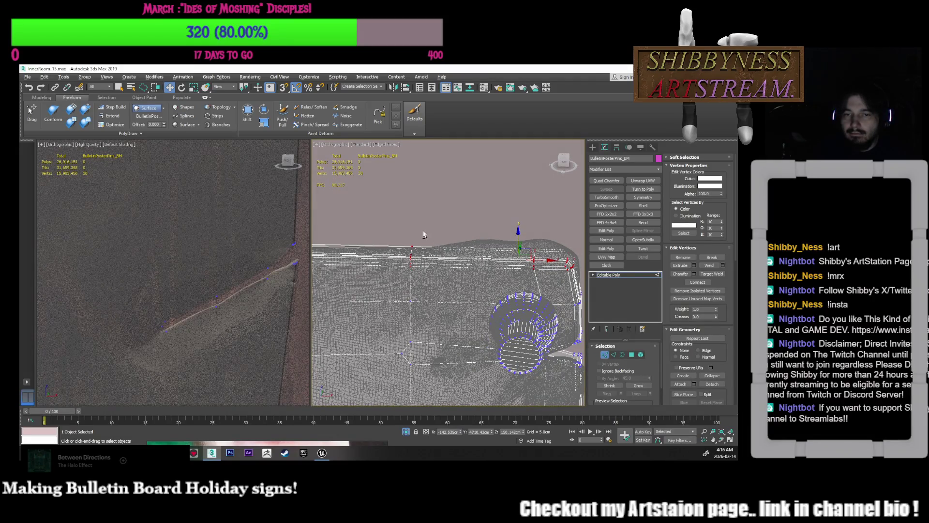
middle_click_drag(483, 265, 550, 243, "alt")
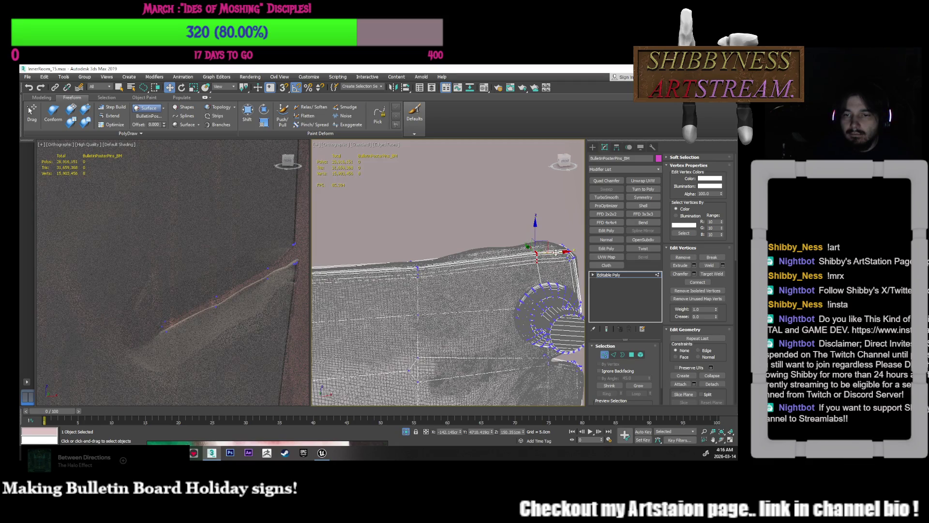
mouse_move(544, 274)
middle_mouse_down("alt")
mouse_move(528, 238)
mouse_move(544, 309)
mouse_move(545, 254)
mouse_move(556, 290)
middle_mouse_up("alt")
- Frame the poster, zoom onto its curled corner crease and select a corner vertex
key("z")
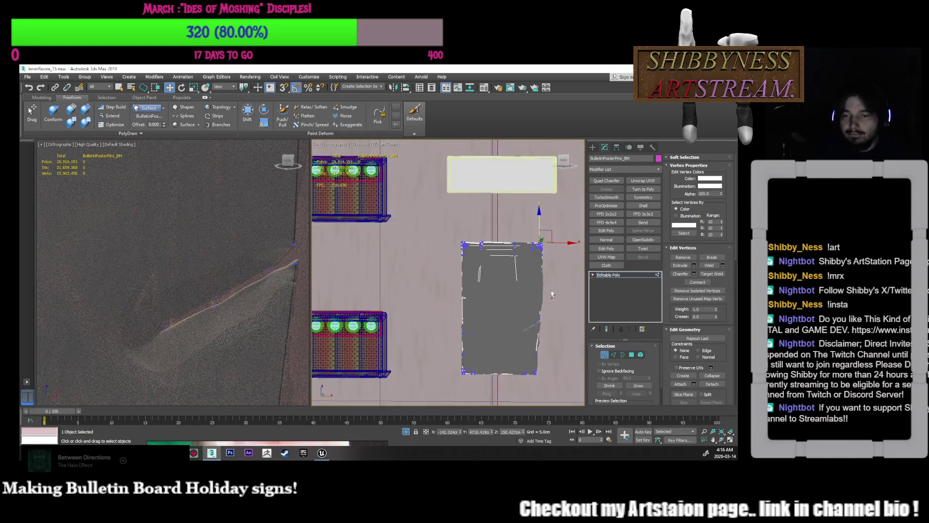
scroll(551, 270, "up", 5)
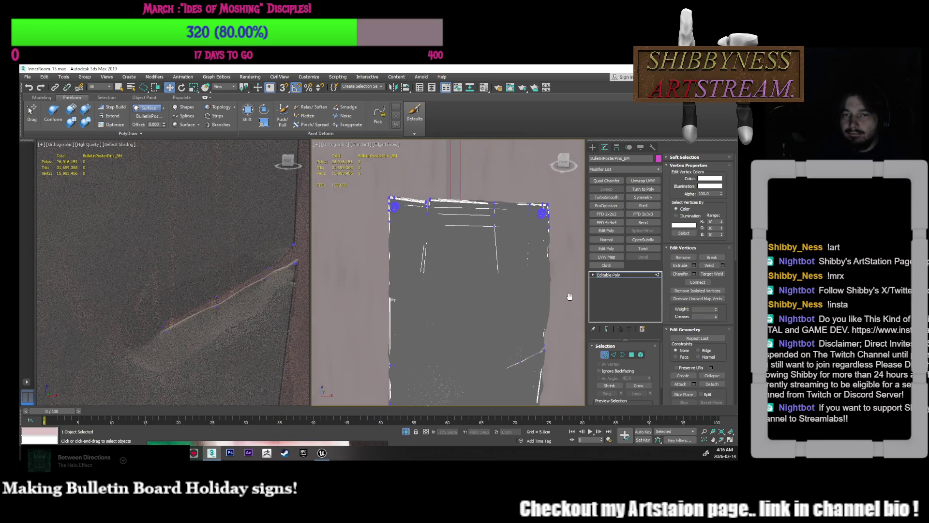
mouse_move(551, 270)
middle_mouse_down()
mouse_move(518, 276)
mouse_move(522, 319)
mouse_move(523, 279)
mouse_move(560, 307)
mouse_move(567, 302)
mouse_move(554, 272)
mouse_move(538, 264)
middle_mouse_up()
mouse_move(539, 329)
middle_mouse_down()
mouse_move(526, 315)
mouse_move(537, 305)
mouse_move(535, 234)
mouse_move(550, 236)
middle_mouse_up()
scroll(551, 235, "up", 3)
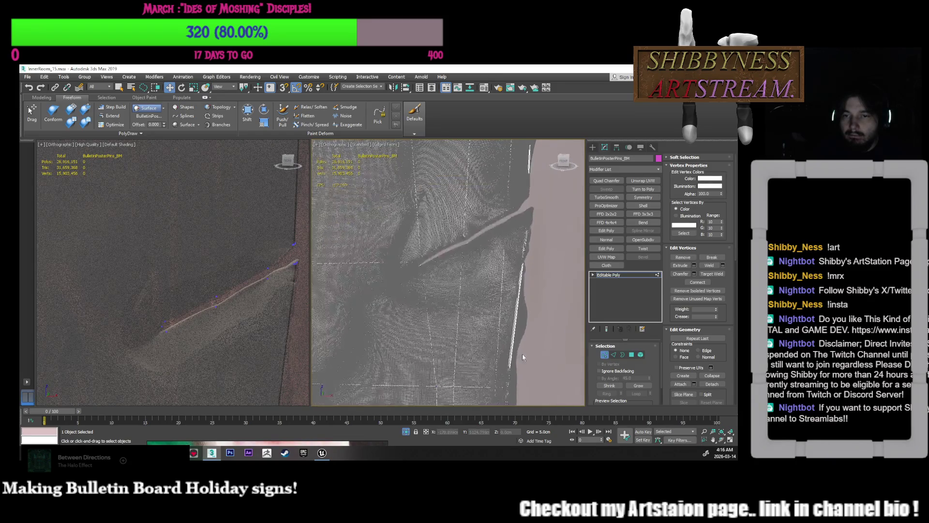
scroll(541, 285, "up", 5)
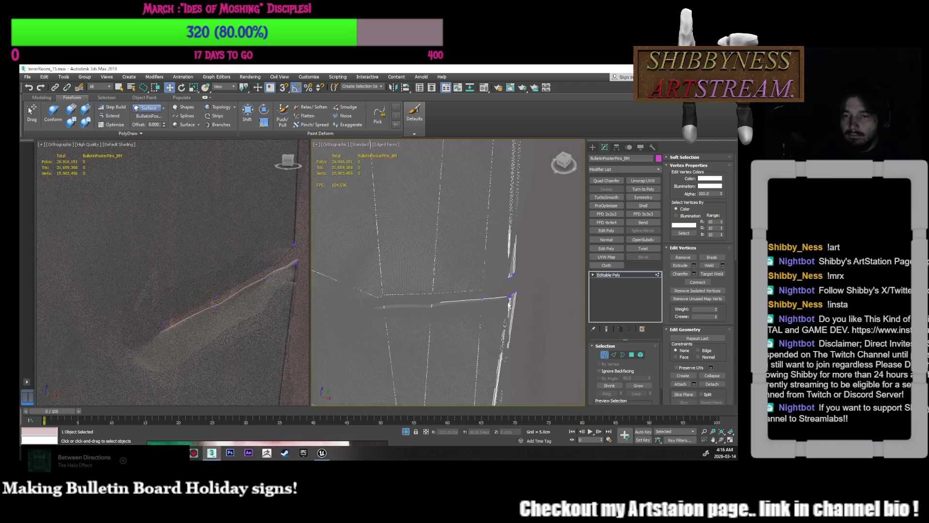
left_click(511, 288)
mouse_move(521, 295)
middle_mouse_down("alt")
mouse_move(558, 258)
mouse_move(552, 295)
mouse_move(534, 315)
middle_mouse_up("alt")
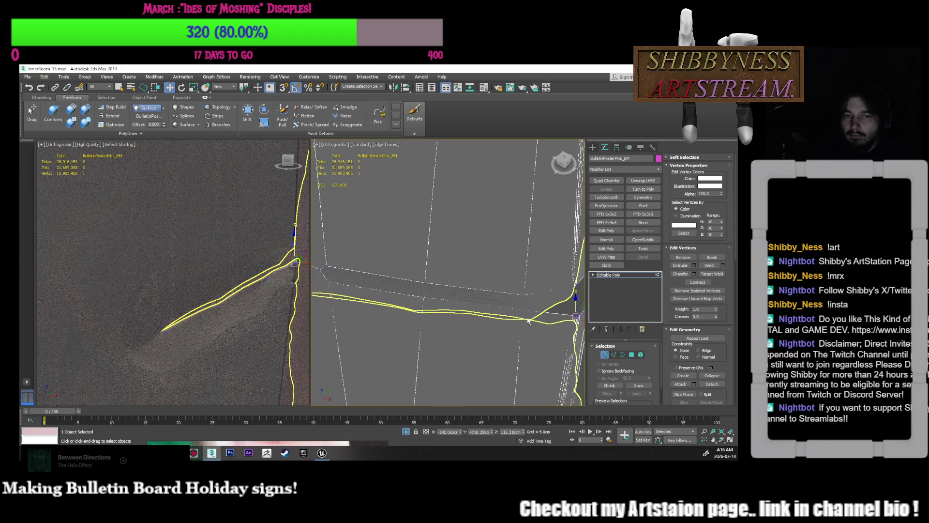
- Orbit to see the board edge-on near the pin at Edge level
key("2")
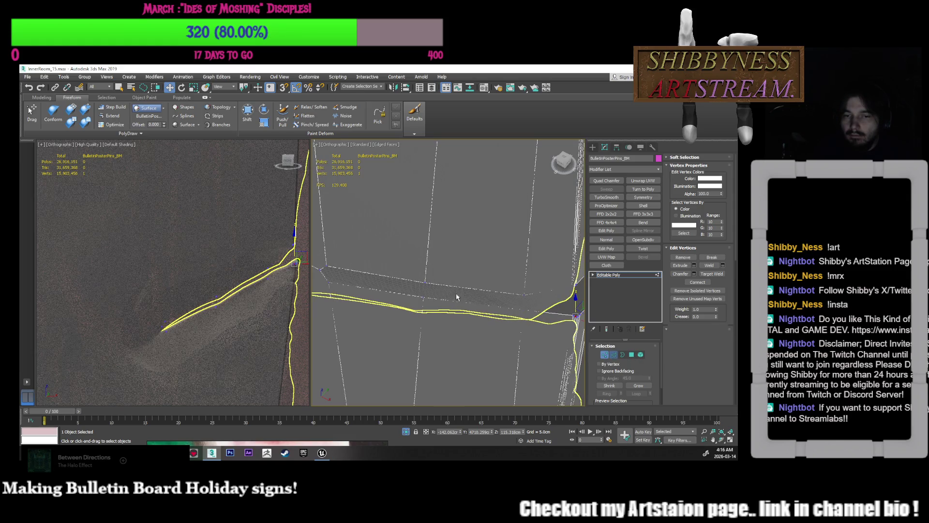
middle_click_drag(478, 261, 504, 245, "alt")
scroll(504, 247, "up", 8)
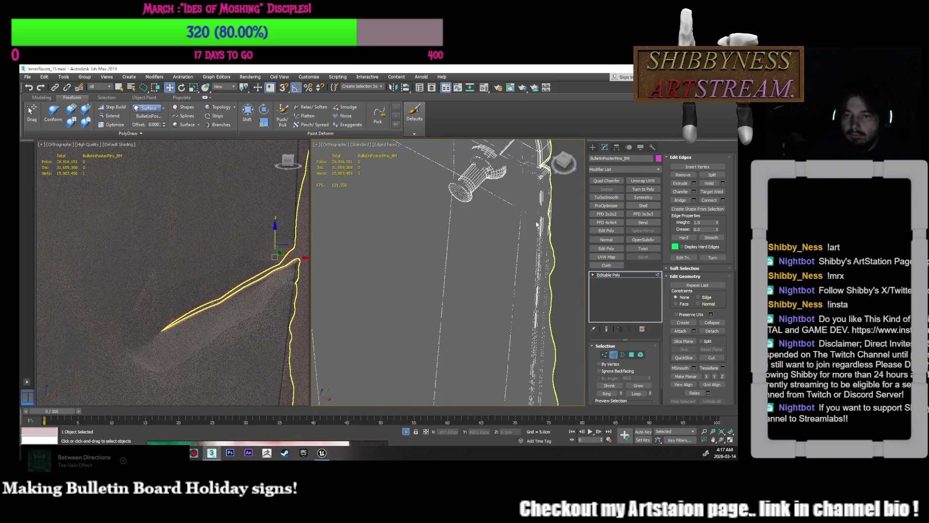
middle_click_drag(542, 271, 569, 283, "alt")
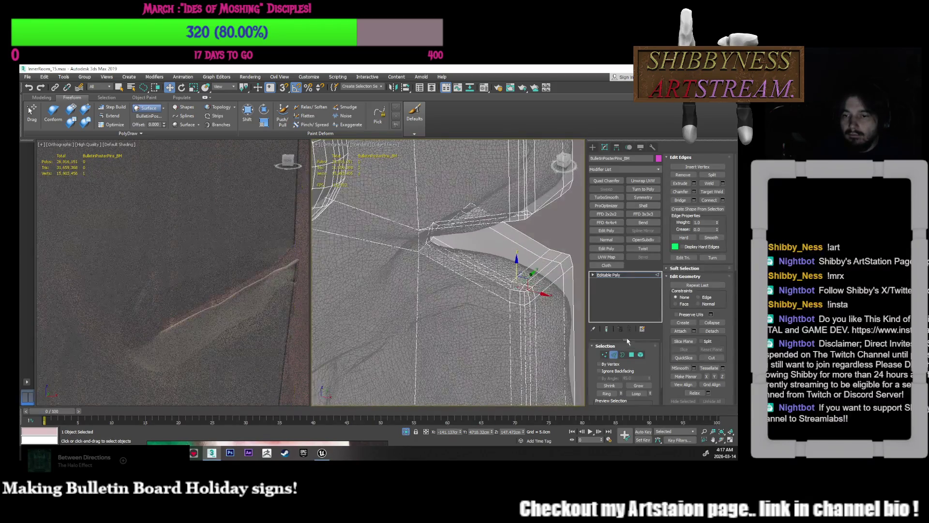
- At Polygon level, select the folded flap polygons including the thin strip and upper face strip
left_click(631, 355)
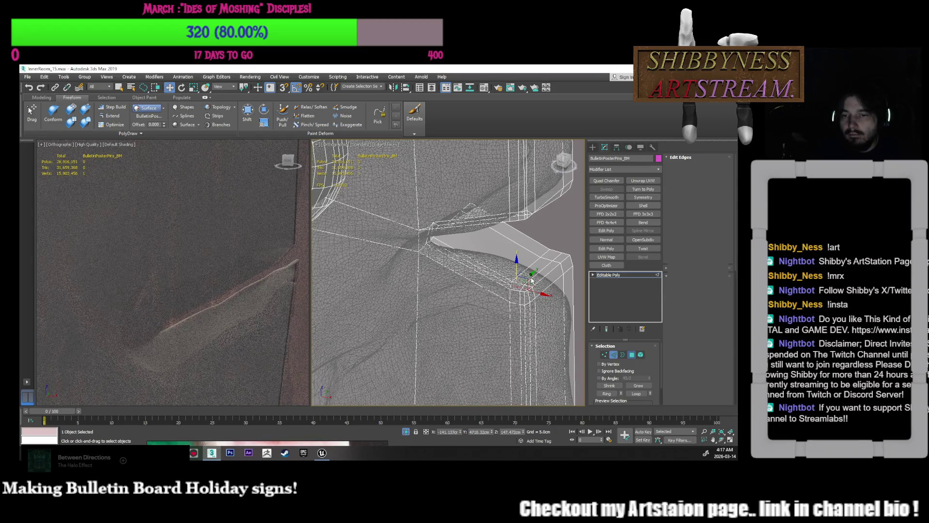
left_click(522, 259)
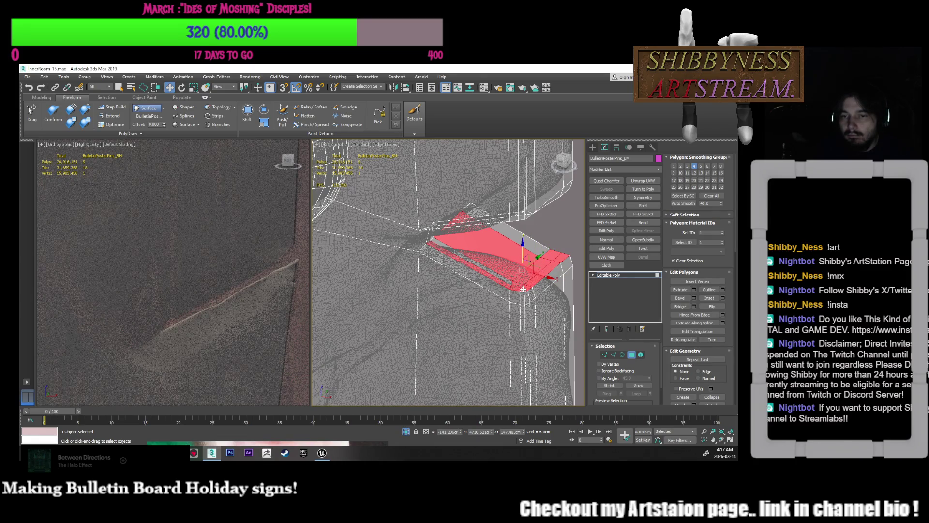
middle_click_drag(496, 269, 510, 265, "alt")
scroll(466, 267, "up", 3)
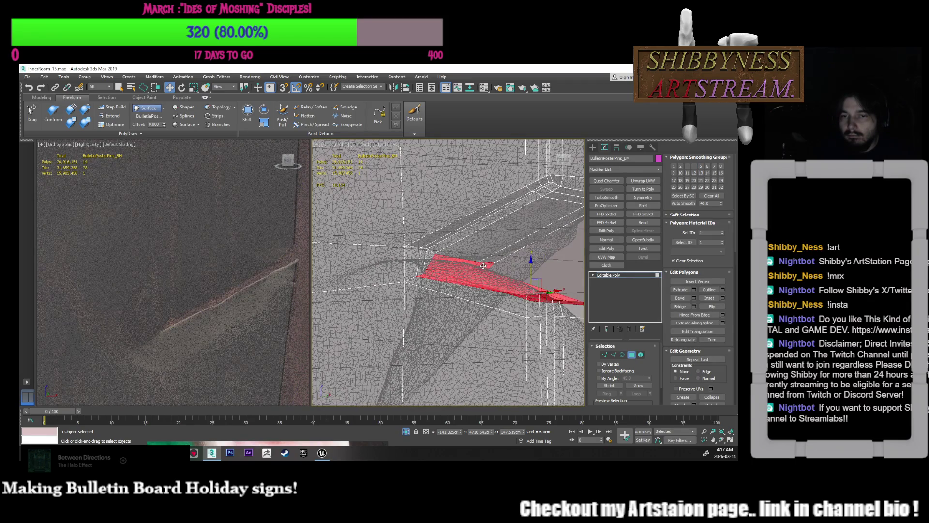
left_click(432, 246, "ctrl")
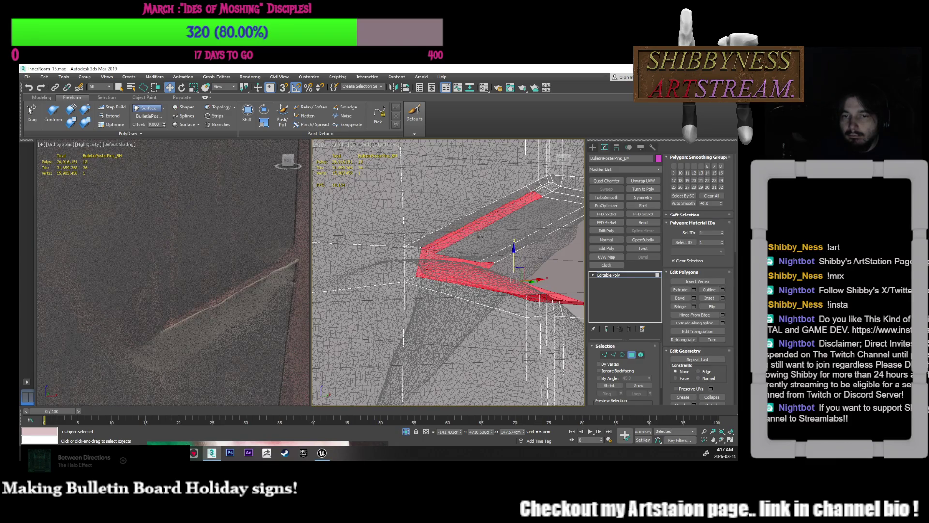
left_click(536, 232, "ctrl")
middle_click_drag(551, 231, 493, 256, "alt")
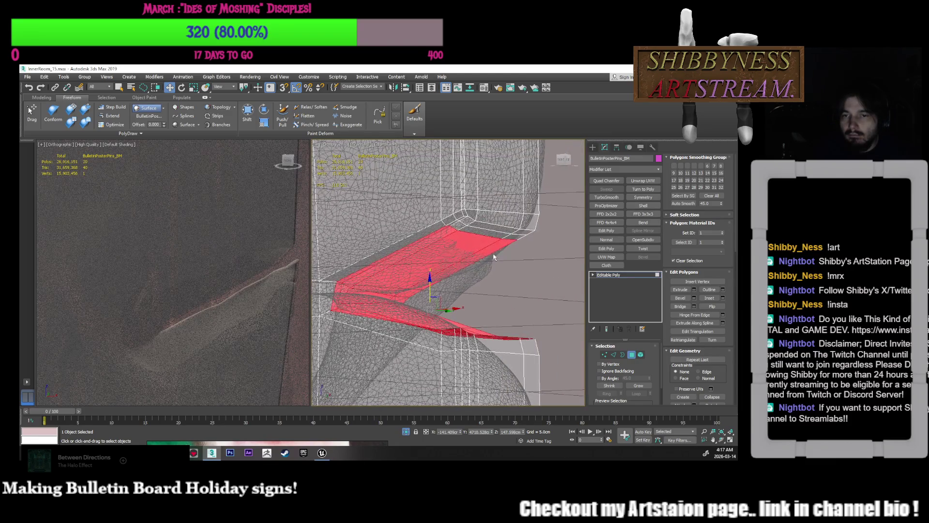
left_click(511, 232, "ctrl")
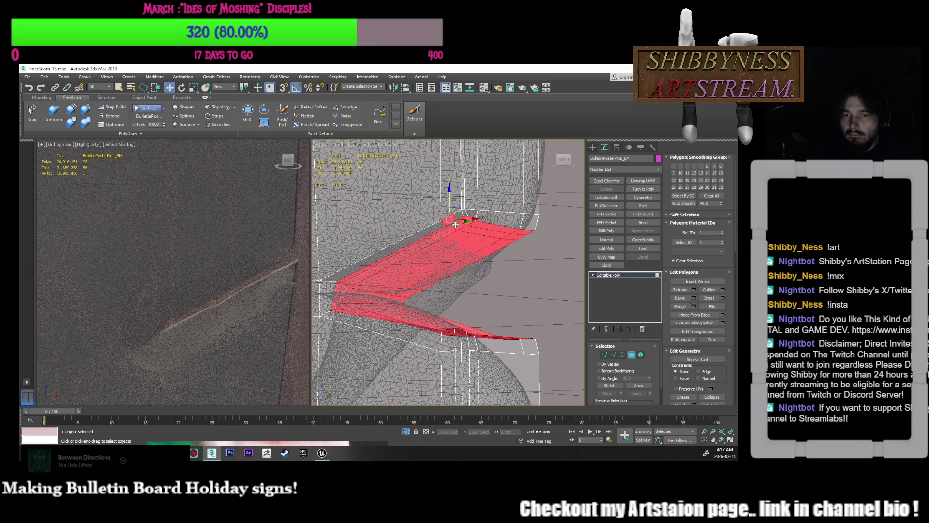
- Orbit out around the poster to view the whole flap selection
scroll(453, 224, "down", 3)
mouse_move(454, 224)
middle_mouse_down("alt")
mouse_move(481, 264)
mouse_move(481, 218)
mouse_move(488, 213)
mouse_move(503, 241)
mouse_move(521, 205)
mouse_move(527, 306)
mouse_move(509, 237)
middle_mouse_up("alt")
middle_click_drag(512, 257, 506, 162, "alt")
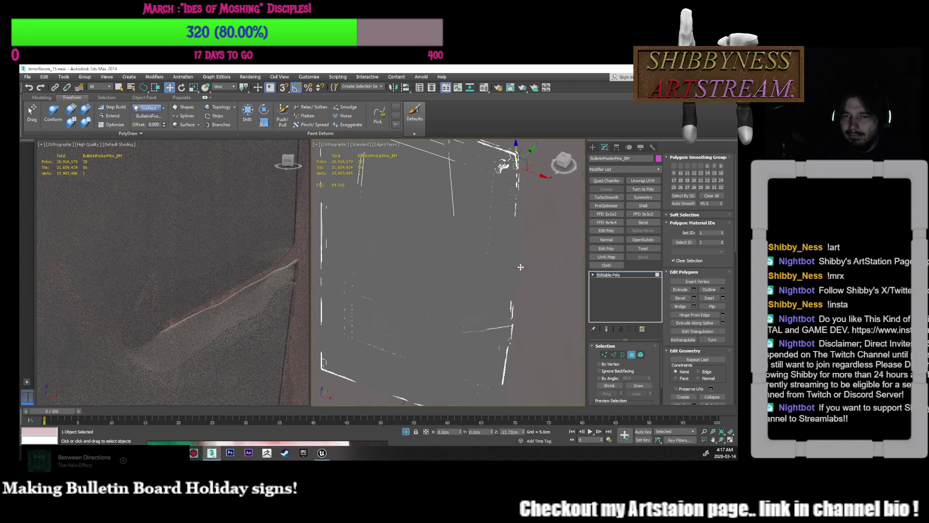
left_click(519, 306)
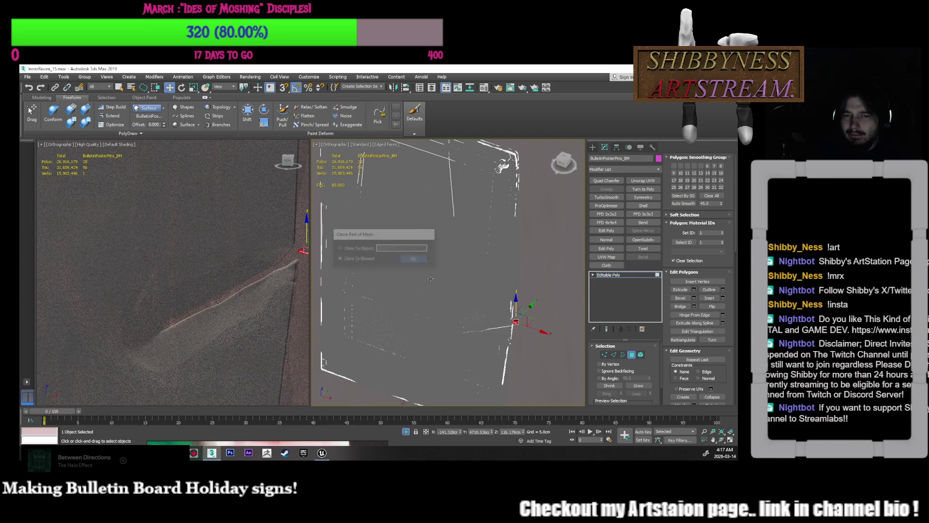
- Move the selected flap polygons down and to the left with the Move gizmo
scroll(520, 316, "up", 5)
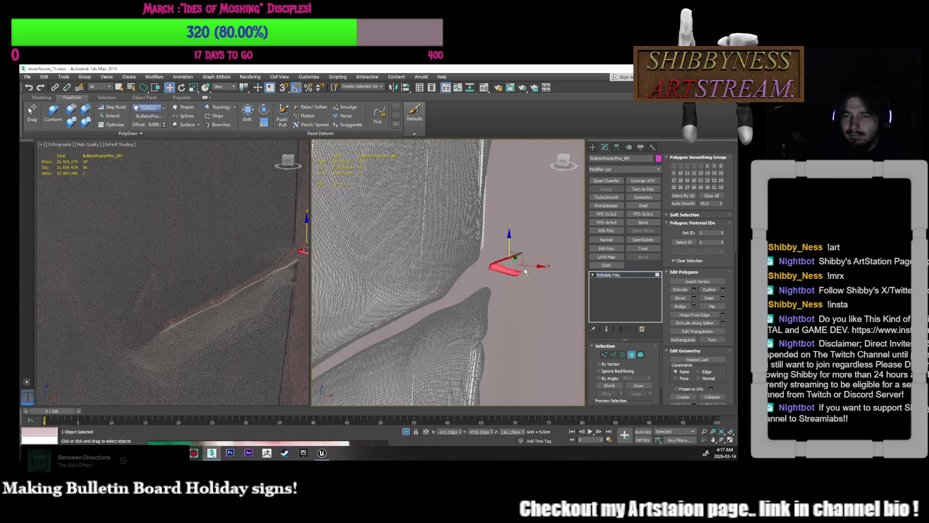
key("e")
mouse_move(514, 293)
middle_mouse_down("alt")
mouse_move(521, 270)
mouse_move(532, 271)
middle_mouse_up("alt")
key("w")
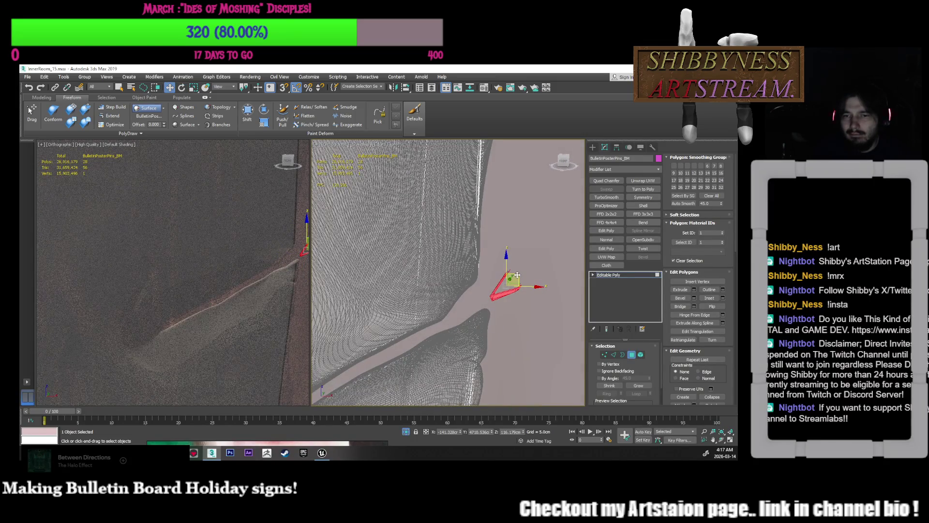
left_click(562, 161)
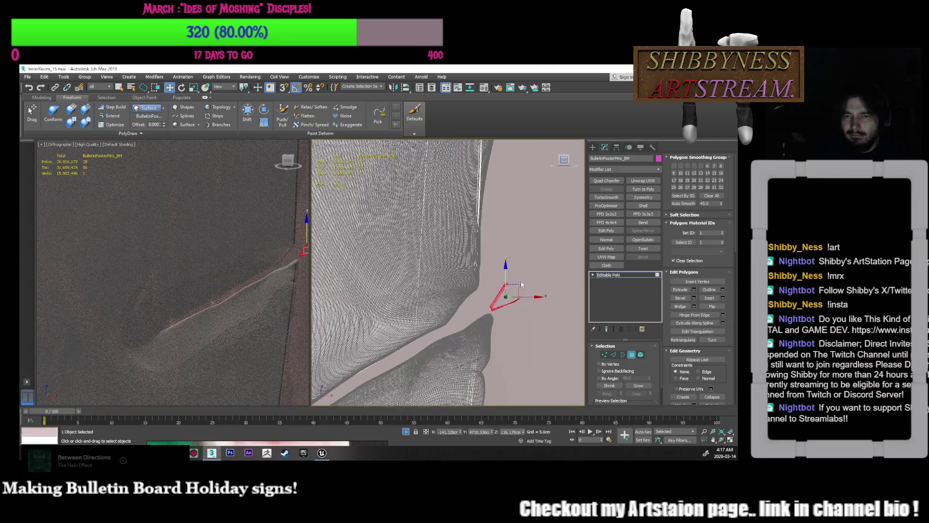
left_click_drag(510, 292, 486, 304)
mouse_move(486, 305)
middle_mouse_down("alt")
mouse_move(503, 302)
mouse_move(486, 324)
mouse_move(544, 272)
mouse_move(543, 261)
mouse_move(550, 266)
mouse_move(514, 274)
middle_mouse_up("alt")
scroll(549, 268, "up", 5)
key("1")
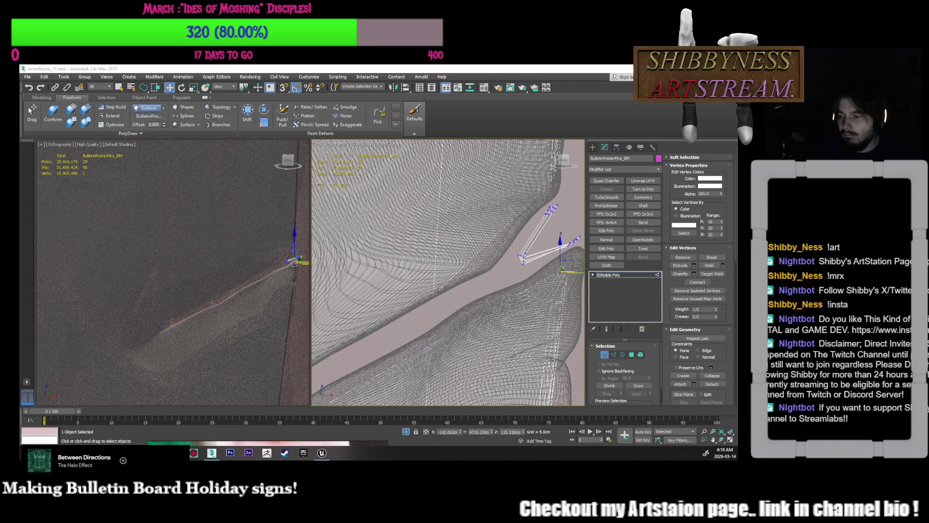
- Pull the crease vertex at the poster corner so the crease line runs straight
scroll(474, 305, "down", 2)
left_click(488, 300)
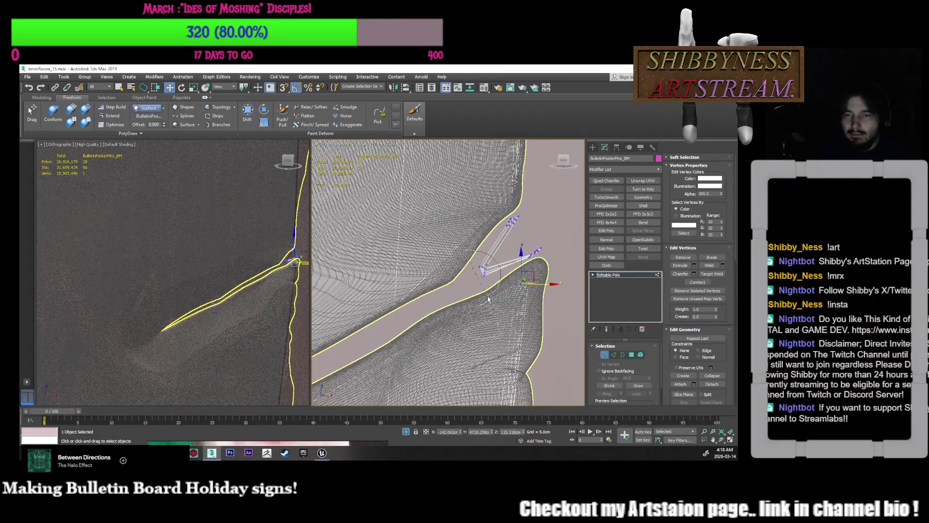
middle_click_drag(491, 298, 518, 287, "alt")
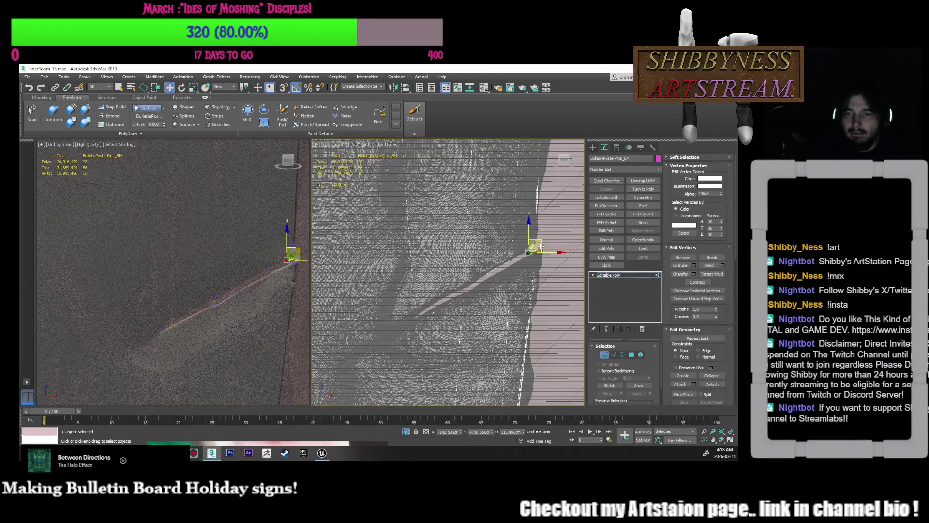
left_click_drag(542, 241, 428, 306)
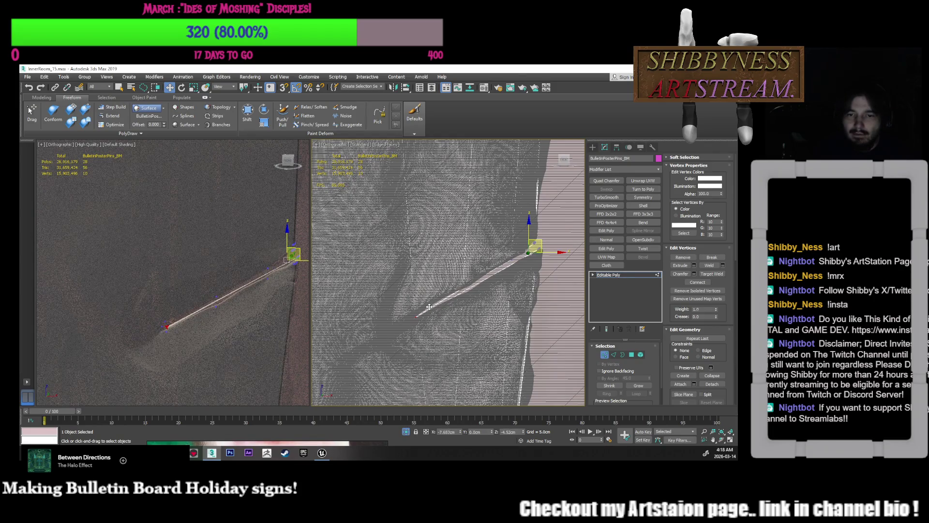
- Select the next single vertex along the crease for adjustment
mouse_move(489, 298)
middle_mouse_down()
mouse_move(436, 312)
mouse_move(489, 315)
middle_mouse_up()
scroll(488, 310, "down", 4)
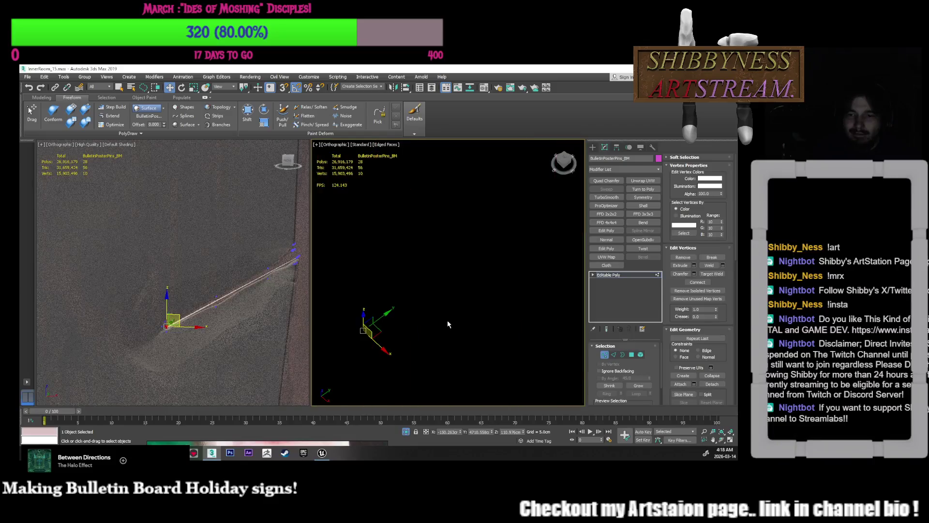
middle_click_drag(468, 271, 481, 298, "alt")
left_click(537, 234)
scroll(521, 278, "up", 5)
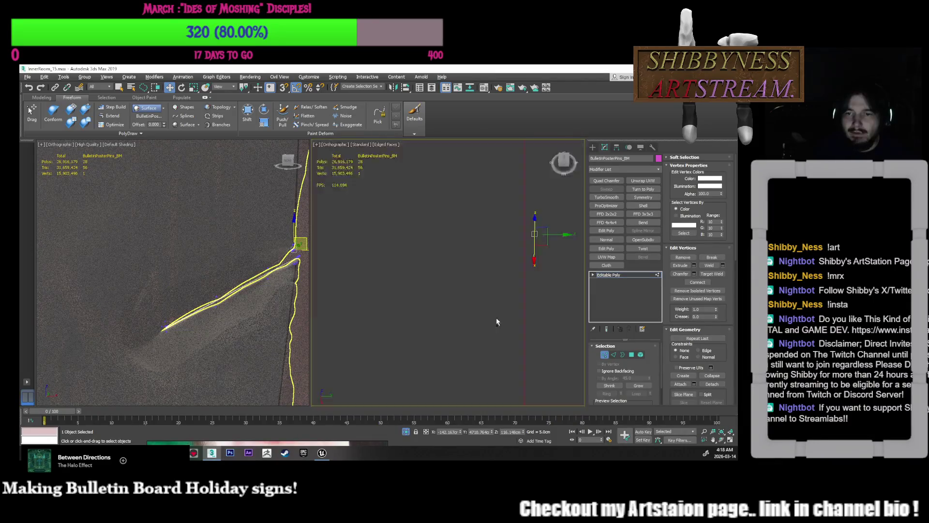
scroll(569, 296, "down", 5)
mouse_move(569, 296)
middle_mouse_down()
mouse_move(537, 279)
mouse_move(506, 280)
mouse_move(530, 316)
mouse_move(532, 294)
mouse_move(548, 286)
mouse_move(519, 278)
middle_mouse_up()
left_click(531, 294)
- Move the five selected crease vertices to reshape the fold
left_click(532, 276, "ctrl")
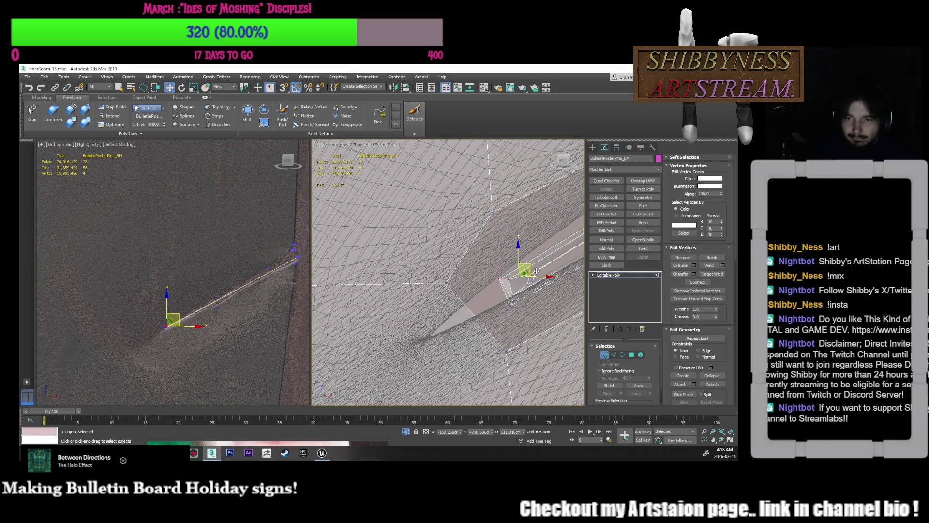
mouse_move(509, 280)
middle_mouse_down("alt")
mouse_move(502, 287)
mouse_move(520, 289)
middle_mouse_up("alt")
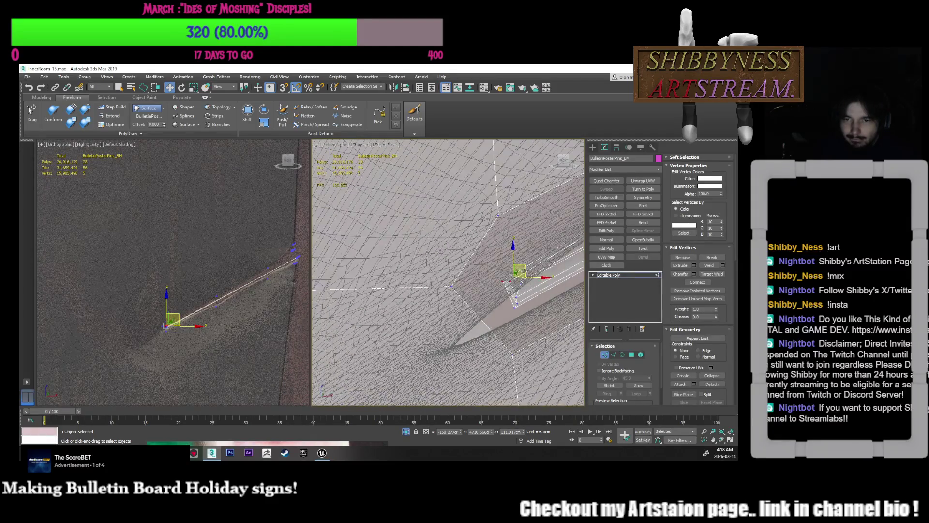
left_click(519, 278)
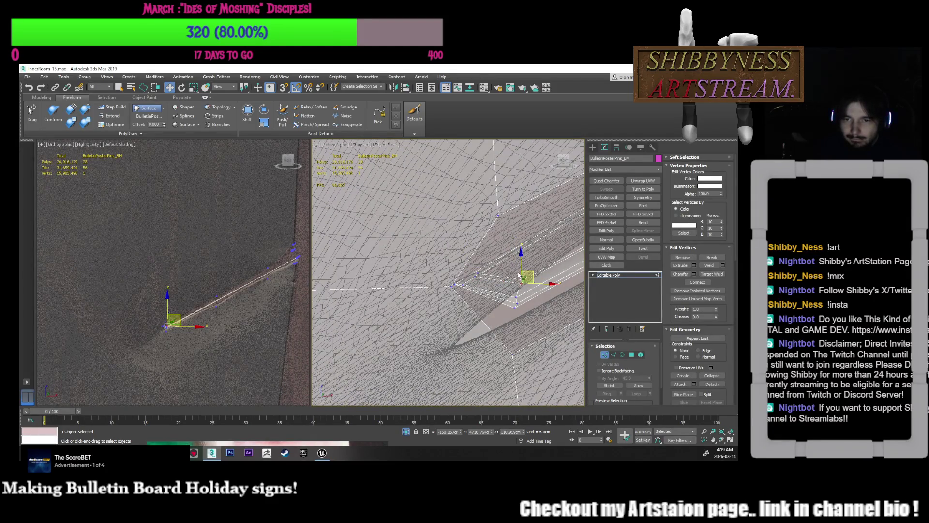
key("ctrl+z")
mouse_move(500, 309)
middle_mouse_down("alt")
mouse_move(504, 276)
mouse_move(509, 290)
middle_mouse_up("alt")
left_click_drag(509, 290, 509, 291)
mouse_move(509, 292)
middle_mouse_down("alt")
mouse_move(525, 309)
mouse_move(442, 311)
mouse_move(477, 307)
mouse_move(544, 273)
mouse_move(532, 247)
middle_mouse_up("alt")
- Reselect the vertices around the crease tip and zoom in to check the fold
left_click(527, 309)
left_click_drag(489, 283, 476, 261)
middle_click_drag(476, 261, 513, 286, "alt")
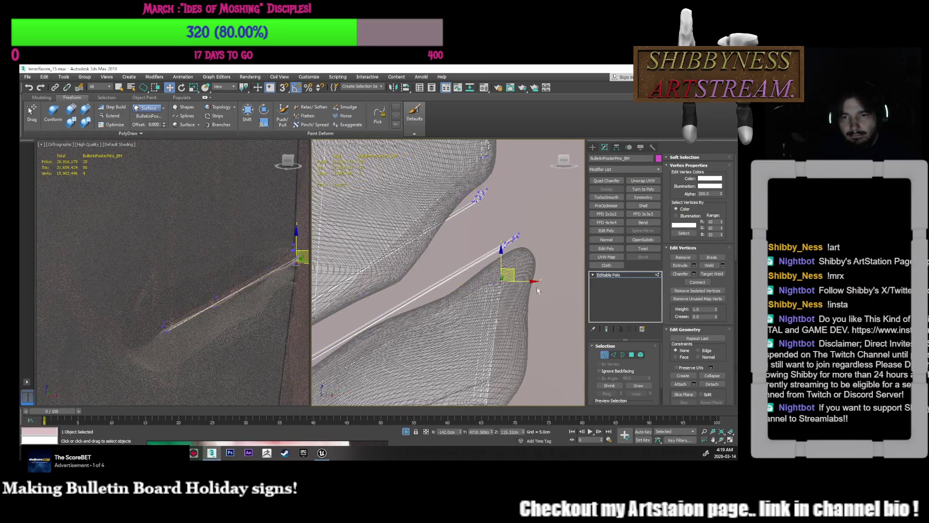
mouse_move(483, 252)
left_mouse_down()
mouse_move(523, 224)
mouse_move(516, 245)
left_mouse_up()
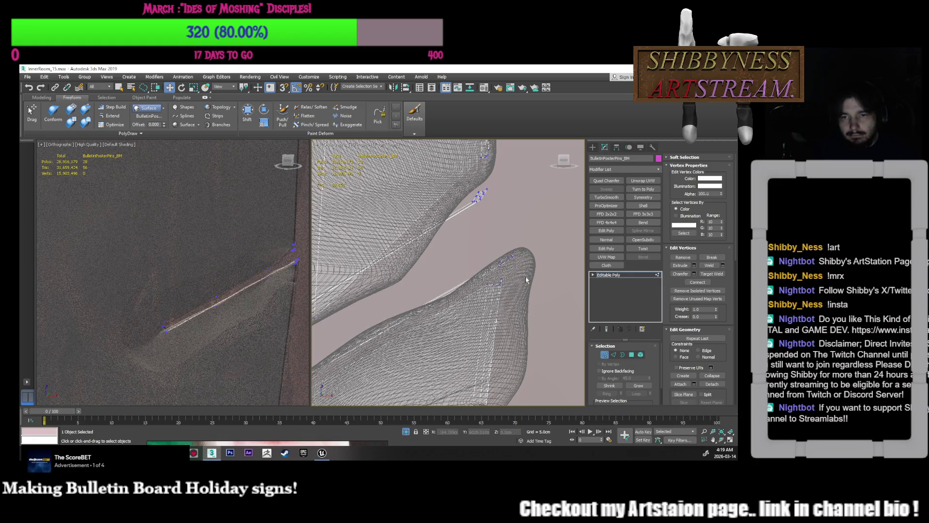
mouse_move(488, 305)
left_mouse_down()
mouse_move(488, 284)
mouse_move(532, 259)
left_mouse_up()
scroll(532, 262, "up", 3)
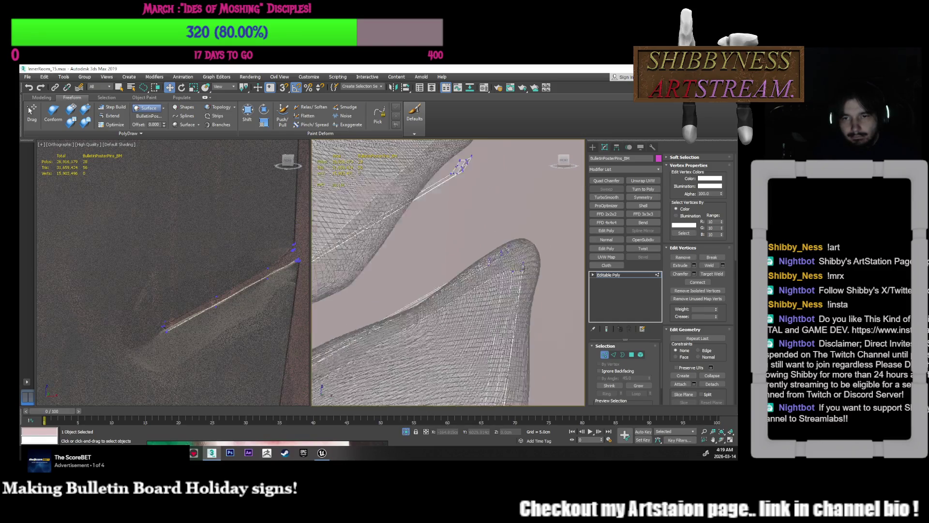
left_click(527, 266)
scroll(517, 313, "up", 5)
scroll(516, 313, "up", 6)
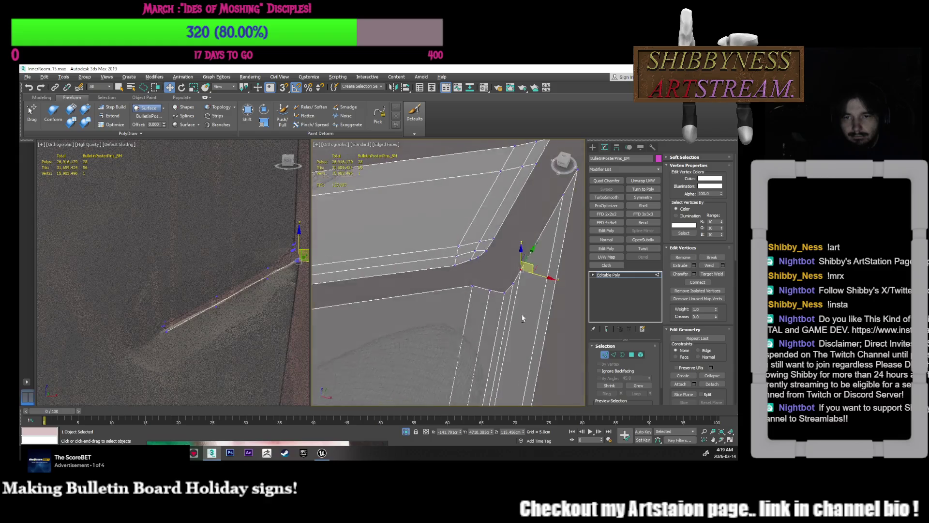
scroll(515, 325, "down", 4)
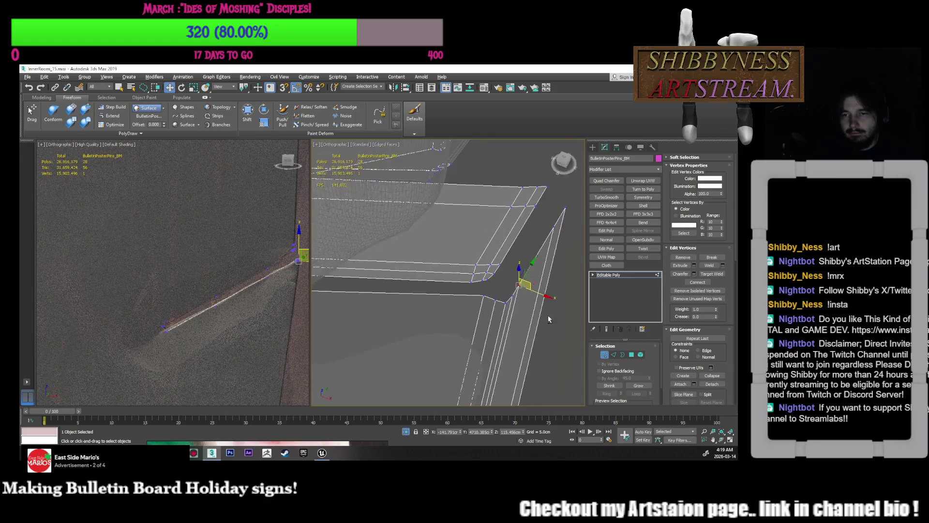
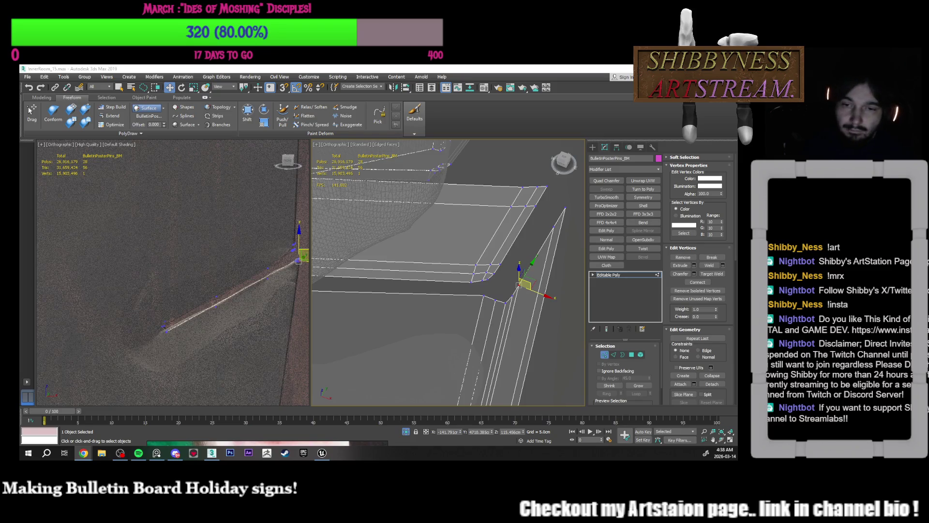
- Lasso-select the vertices around the board corner and move them down and left
middle_click_drag(448, 271, 399, 227, "alt")
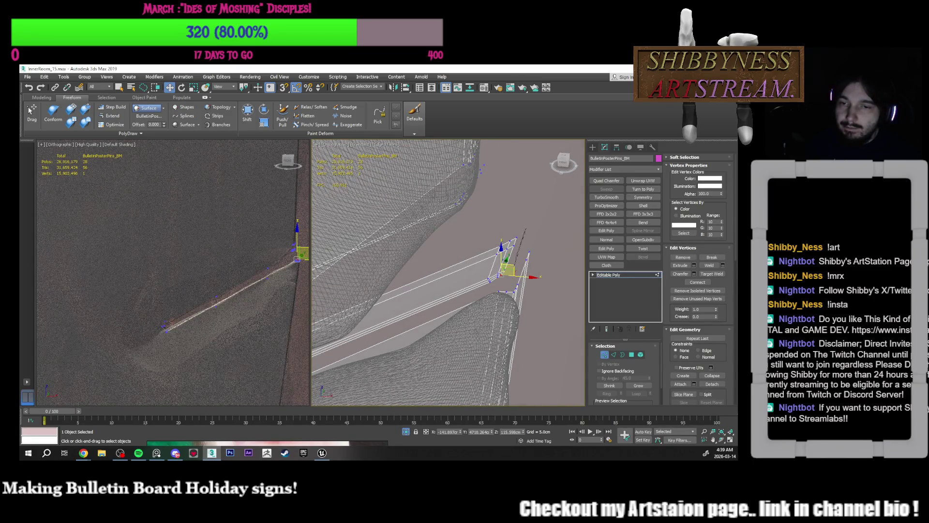
mouse_move(483, 278)
left_mouse_down()
mouse_move(485, 246)
mouse_move(508, 280)
mouse_move(518, 239)
left_mouse_up()
middle_click_drag(517, 239, 513, 239, "alt")
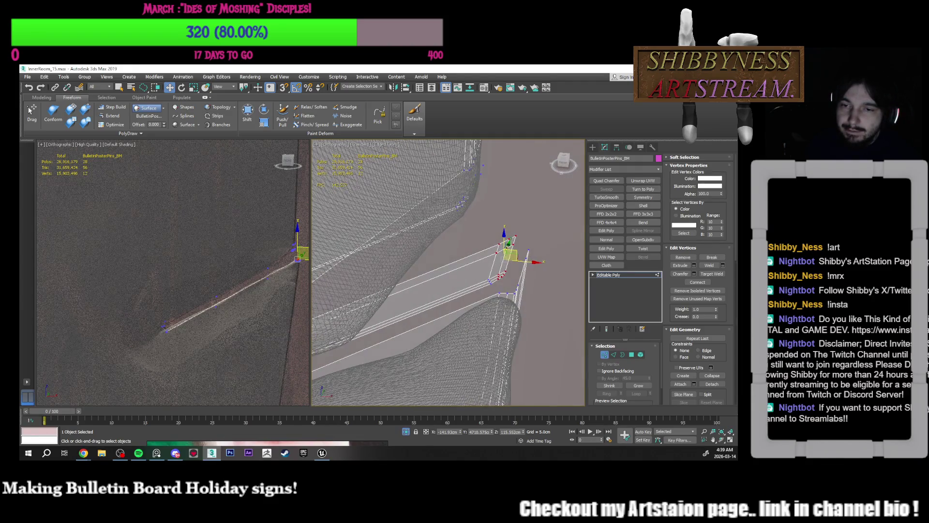
left_click_drag(510, 255, 504, 265)
- Slide the corner vertices down and right, then pick a corner vertex and its neighbours
middle_click_drag(513, 252, 503, 246, "alt")
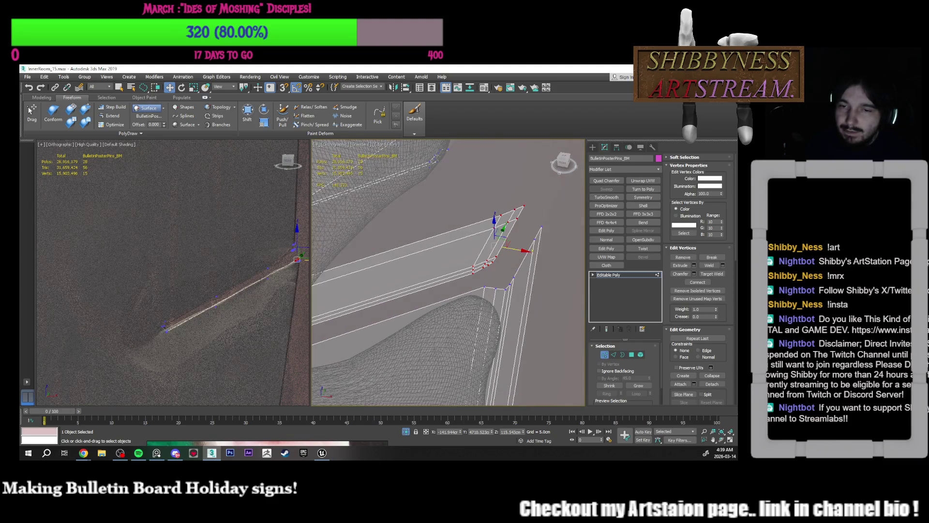
left_click_drag(500, 239, 501, 243)
middle_click_drag(502, 243, 501, 279, "alt")
left_click(489, 265)
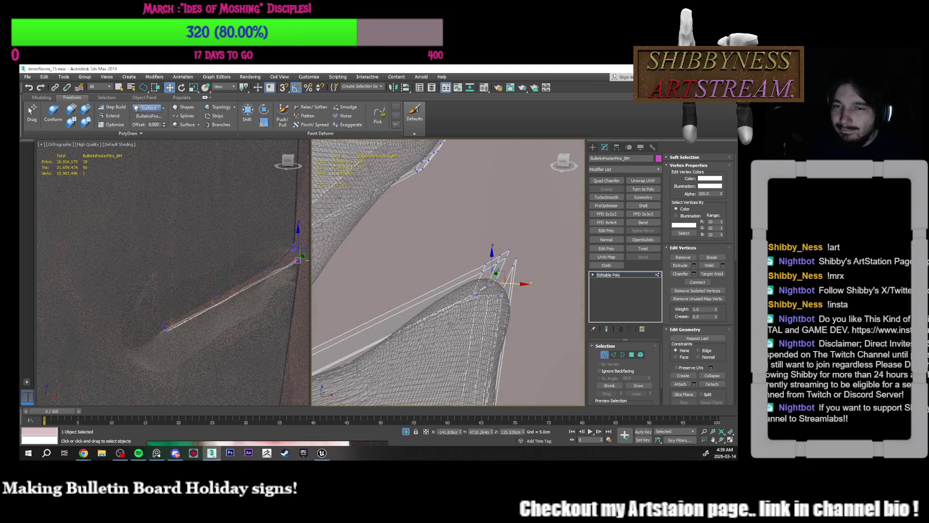
left_click(506, 248)
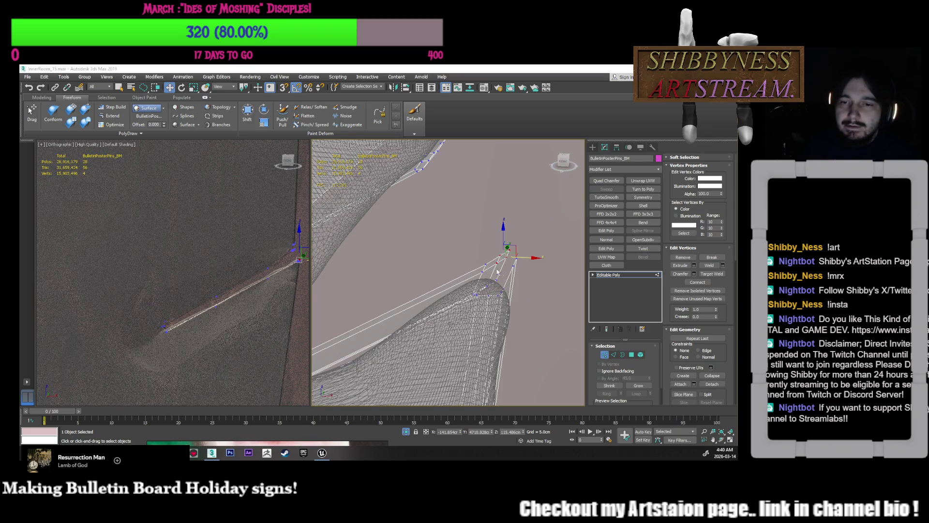
- Select the coincident frame-corner vertices, from the lower edge up to the top corner vertex
left_click(483, 293)
mouse_move(483, 294)
middle_mouse_down("alt")
mouse_move(490, 304)
mouse_move(509, 301)
mouse_move(511, 290)
middle_mouse_up("alt")
left_click(485, 293, "ctrl")
left_click(509, 278, "ctrl")
left_click(497, 249, "ctrl")
left_click(498, 247, "ctrl")
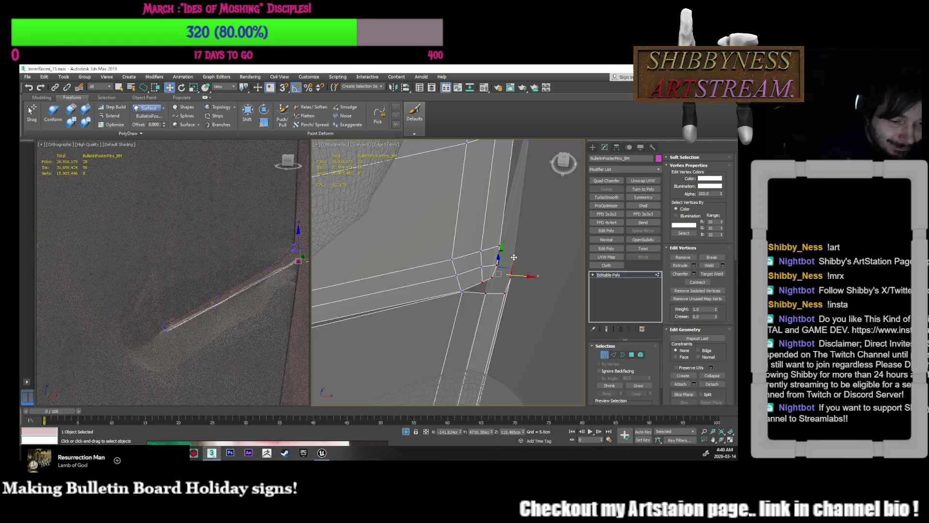
- Weld the selected corner vertices with a raised Weld Threshold, then scale them together
middle_click_drag(517, 297, 497, 295, "alt")
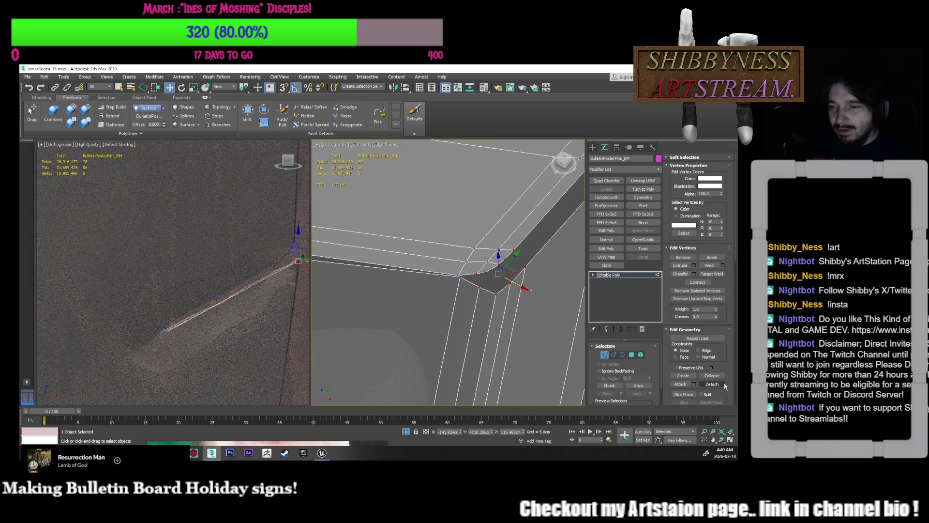
key("ctrl+shift+w")
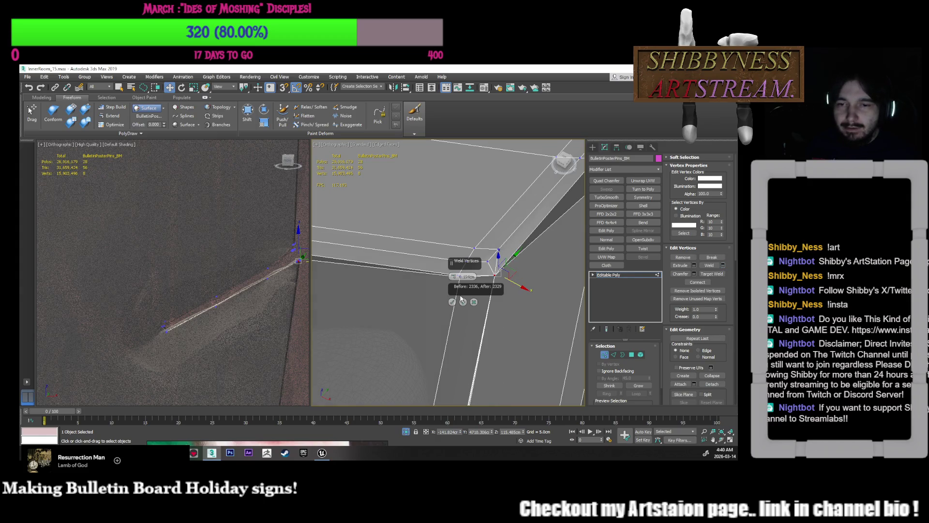
left_click_drag(453, 276, 453, 253)
left_click(473, 302)
key("r")
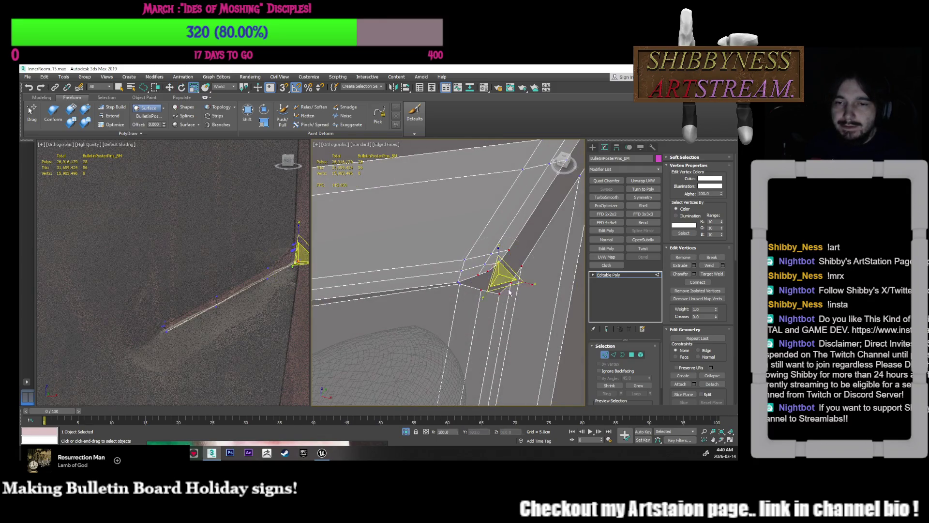
left_click_drag(498, 251, 516, 309)
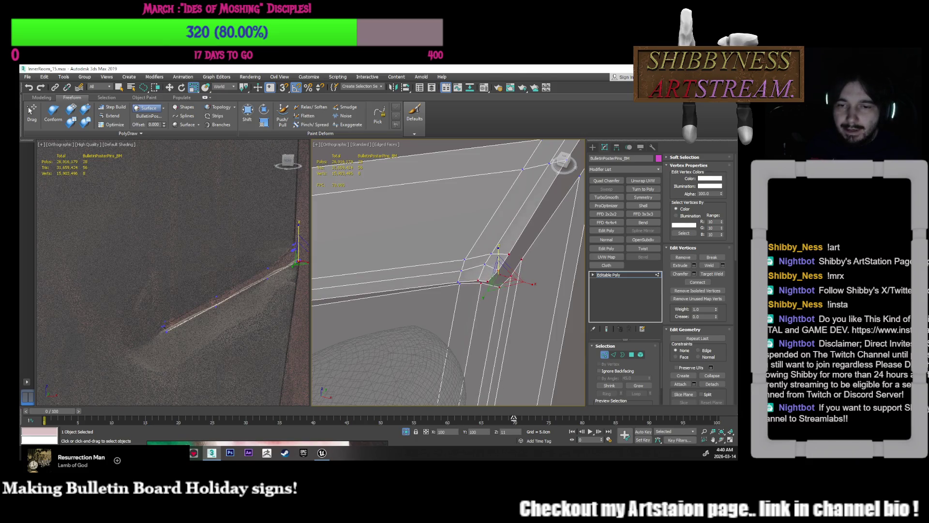
- Weld a pair of rail vertices using the quad menu's Weld settings
mouse_move(516, 309)
middle_mouse_down("alt")
mouse_move(479, 281)
mouse_move(453, 292)
middle_mouse_up("alt")
left_click(478, 281)
left_click(452, 286, "ctrl")
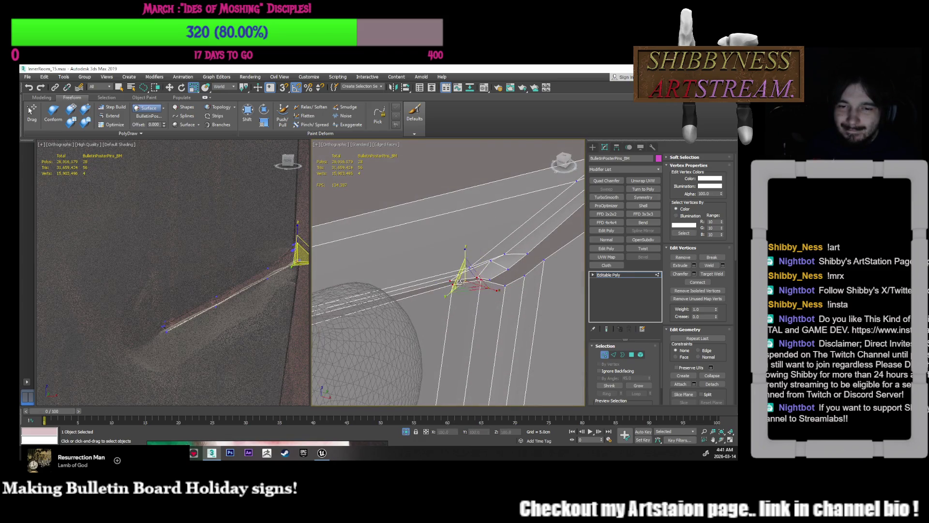
right_click(464, 284)
left_click(402, 327)
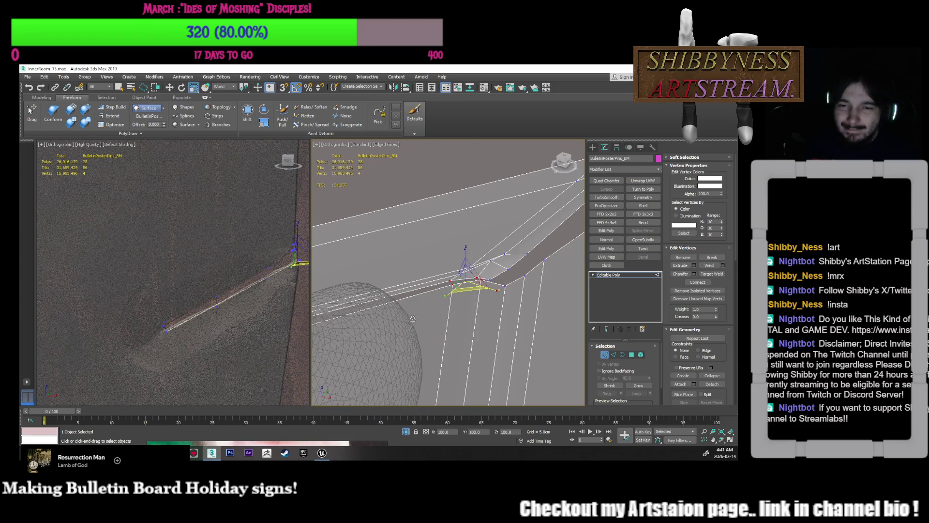
left_click(452, 301)
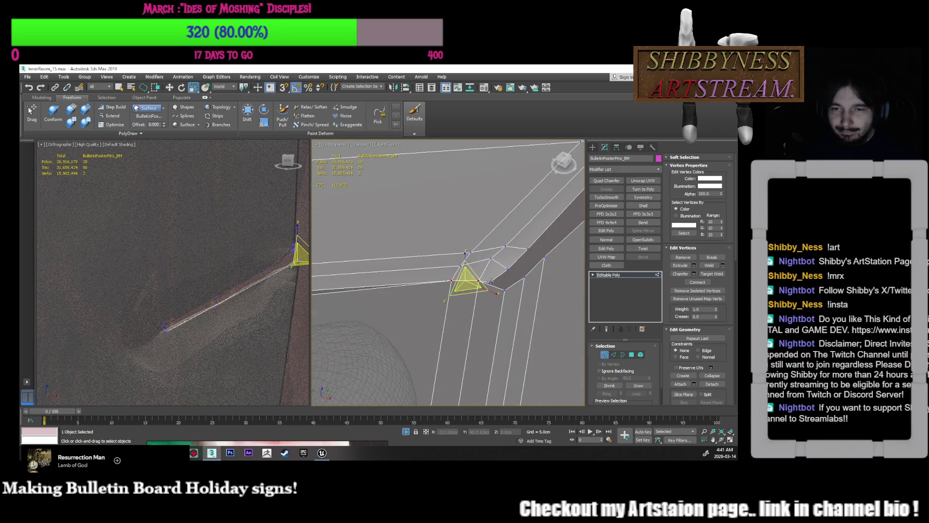
- Weld four inner-corner vertices with a raised threshold, reaching 2332 vertices
left_click(490, 282)
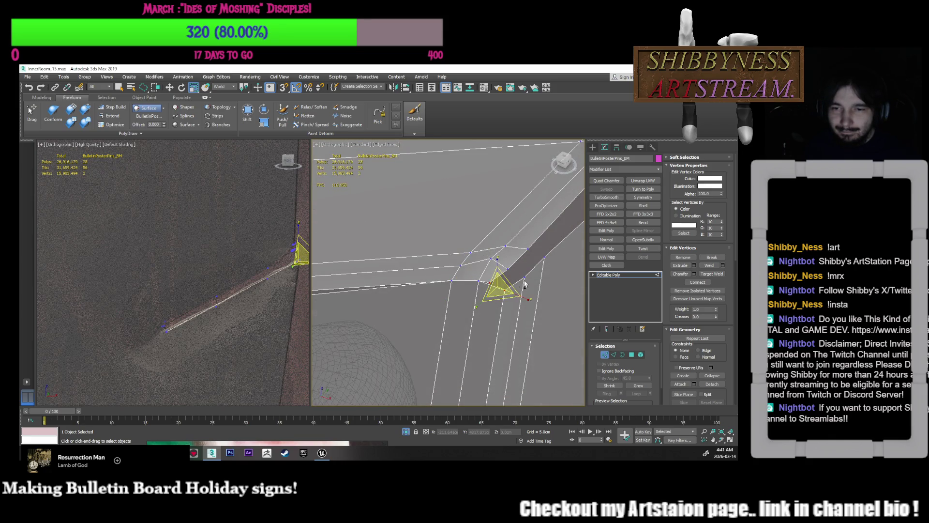
left_click(510, 270, "ctrl")
left_click(507, 254, "ctrl")
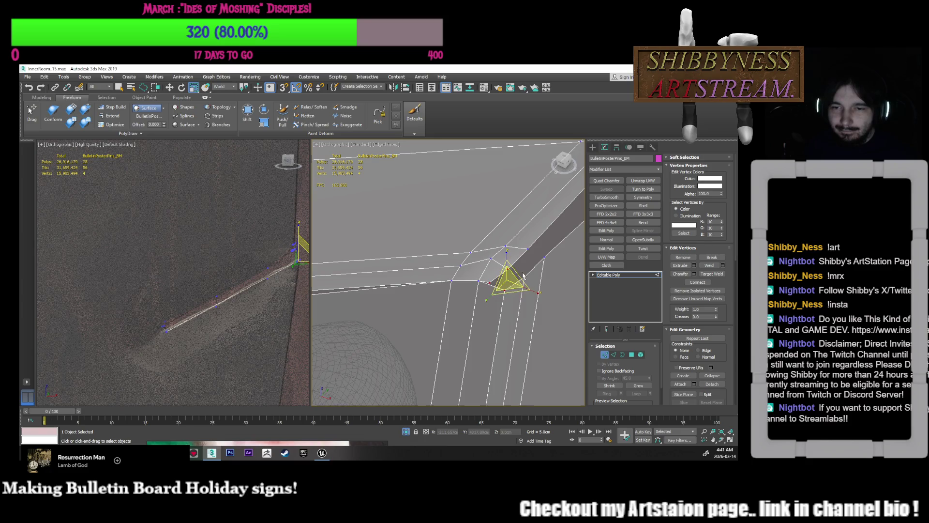
right_click(520, 270)
left_click(471, 313)
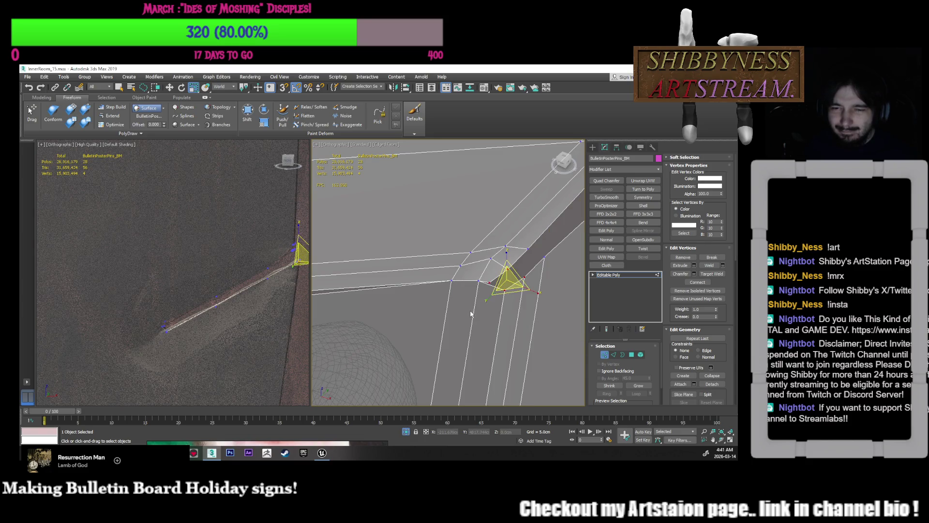
right_click(494, 292)
left_click(431, 334)
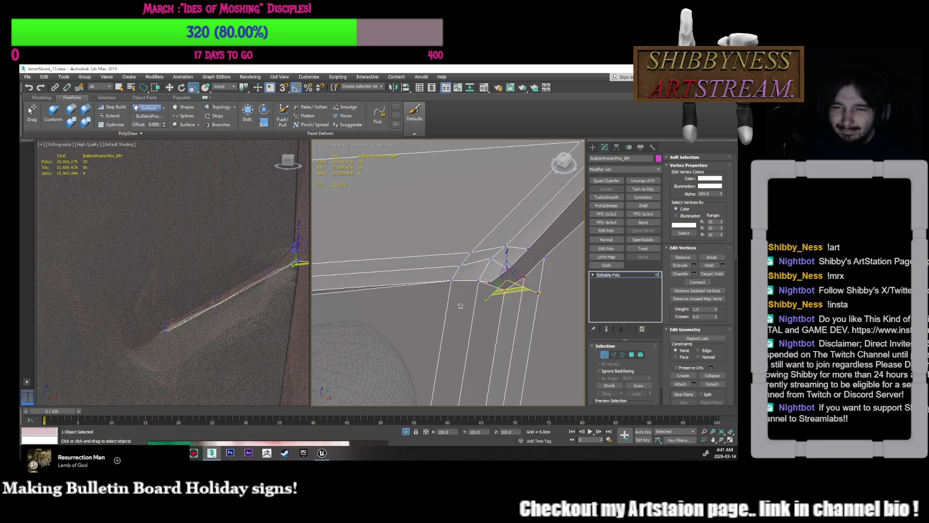
left_click_drag(453, 276, 455, 260)
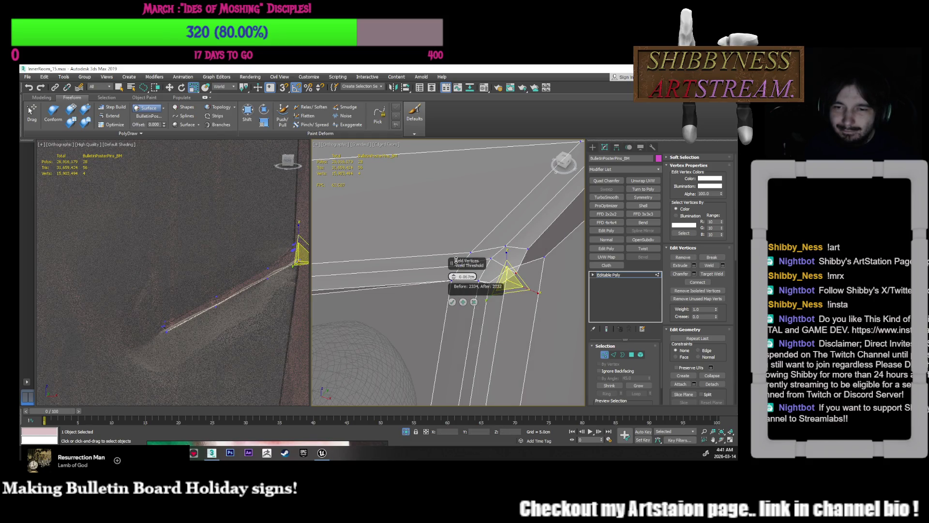
left_click(452, 302)
middle_click_drag(542, 257, 483, 278)
left_click(486, 267, "ctrl")
- Weld the two selected corner vertices from the quad menu
right_click(491, 271)
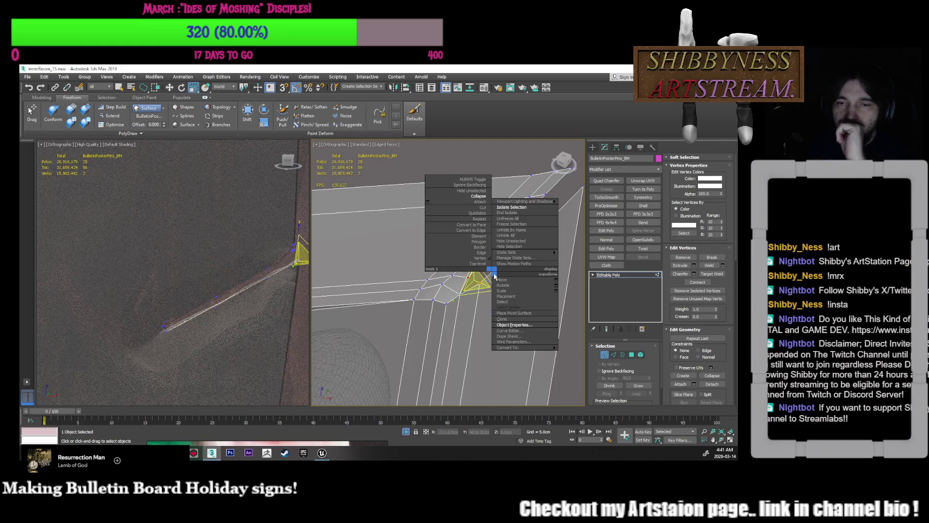
left_click(471, 314)
middle_click_drag(471, 315, 531, 265, "alt")
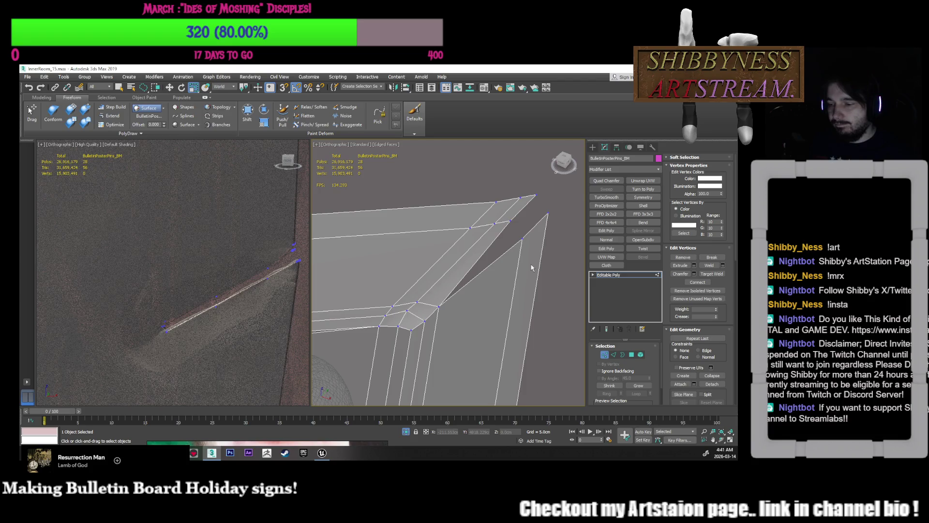
- Weld four far-corner vertices with a Weld Threshold of 0.103cm, leaving 2329 vertices
left_click_drag(523, 243, 508, 218)
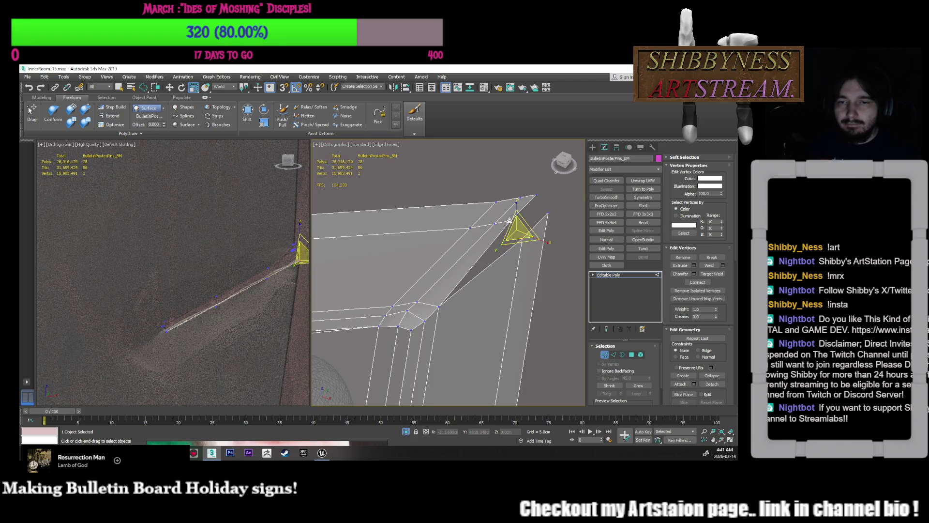
left_click(535, 197, "ctrl")
left_click(550, 212, "ctrl")
right_click(562, 229)
left_click(525, 269)
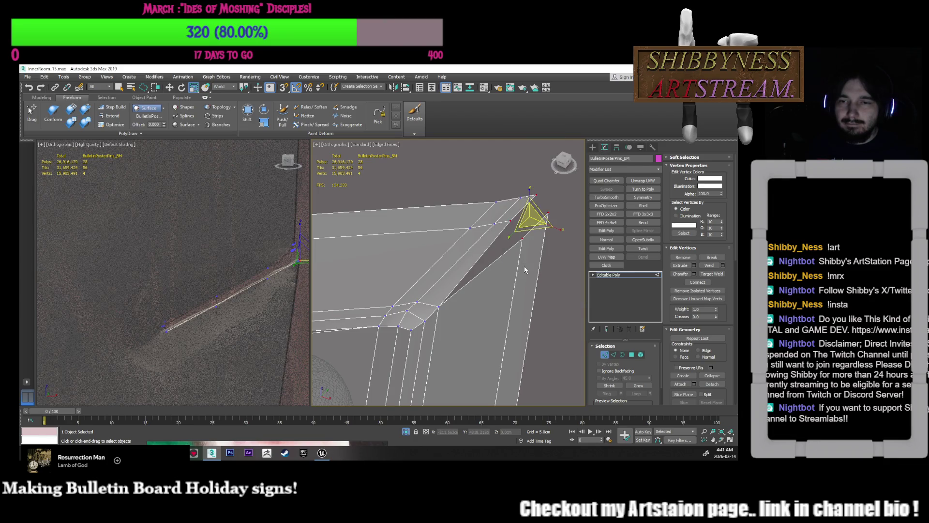
right_click(497, 286)
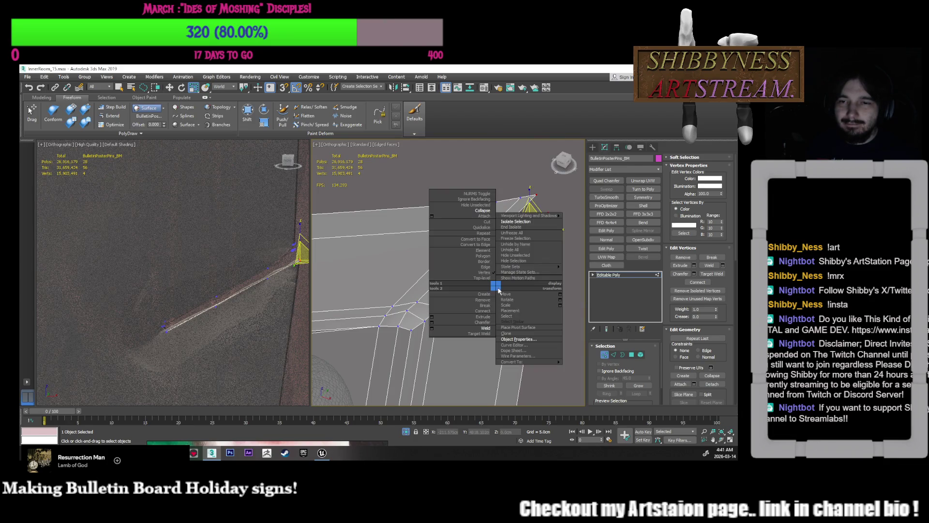
left_click(432, 328)
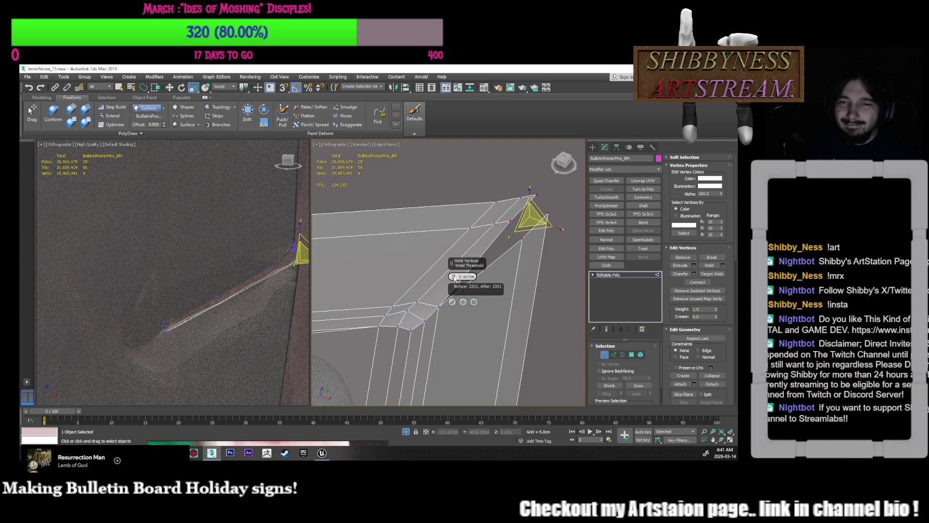
left_click_drag(454, 279, 458, 261)
left_click(451, 301)
- Select a vertex further along the board and orbit around it to inspect it
mouse_move(451, 301)
middle_mouse_down("alt")
mouse_move(514, 264)
mouse_move(536, 287)
mouse_move(506, 277)
middle_mouse_up("alt")
left_click(519, 267)
left_click(438, 274)
mouse_move(438, 275)
middle_mouse_down("alt")
mouse_move(473, 285)
mouse_move(478, 271)
mouse_move(521, 254)
mouse_move(578, 252)
mouse_move(449, 246)
mouse_move(449, 260)
mouse_move(531, 222)
mouse_move(514, 241)
mouse_move(506, 241)
mouse_move(527, 232)
mouse_move(459, 254)
mouse_move(467, 251)
middle_mouse_up("alt")
left_click(487, 247)
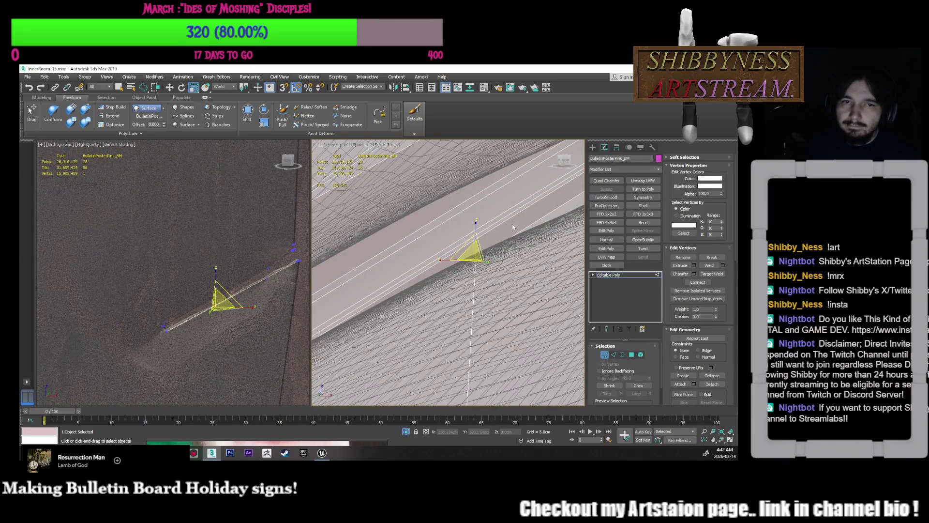
- Bring up the polygon modeling tools, return to Move, and select one board-edge vertex
left_click(54, 99)
left_click(288, 113)
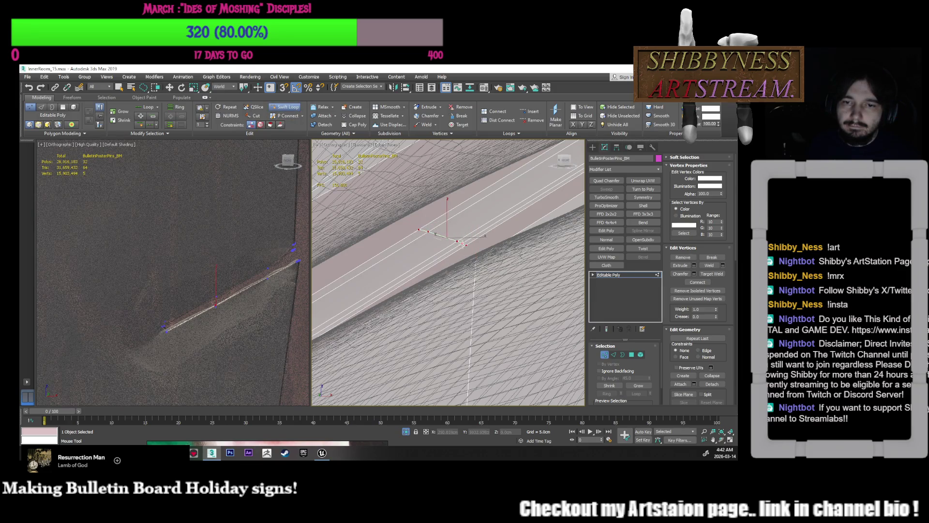
key("w")
middle_click_drag(487, 269, 490, 275, "alt")
left_click(488, 271)
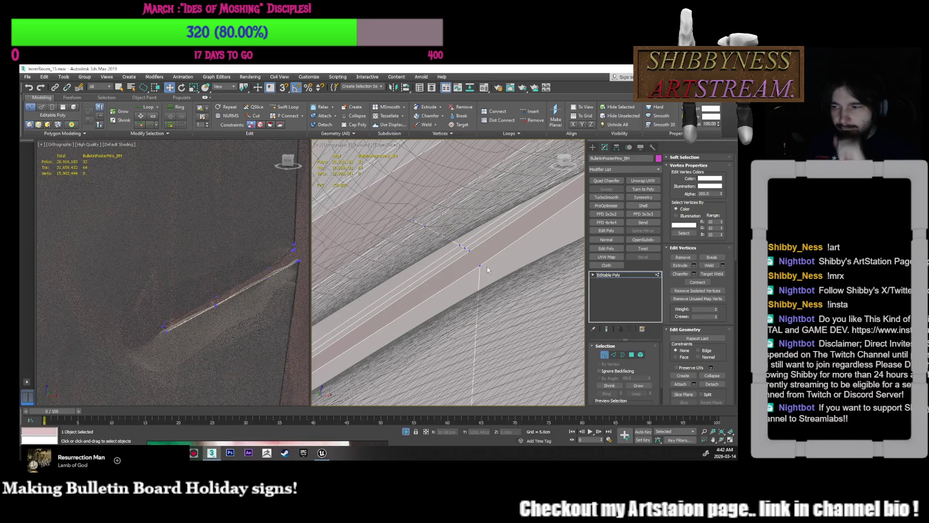
left_click(478, 270)
scroll(478, 261, "down", 6)
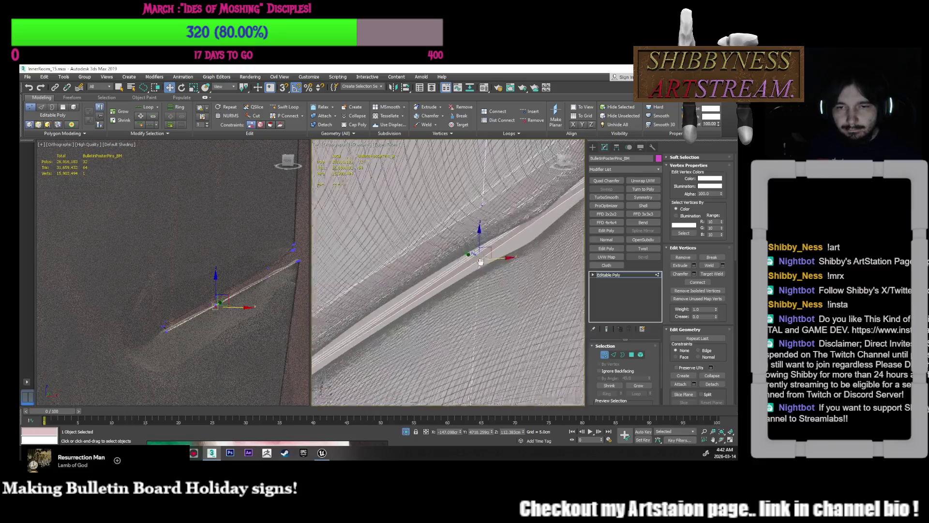
scroll(484, 242, "up", 5)
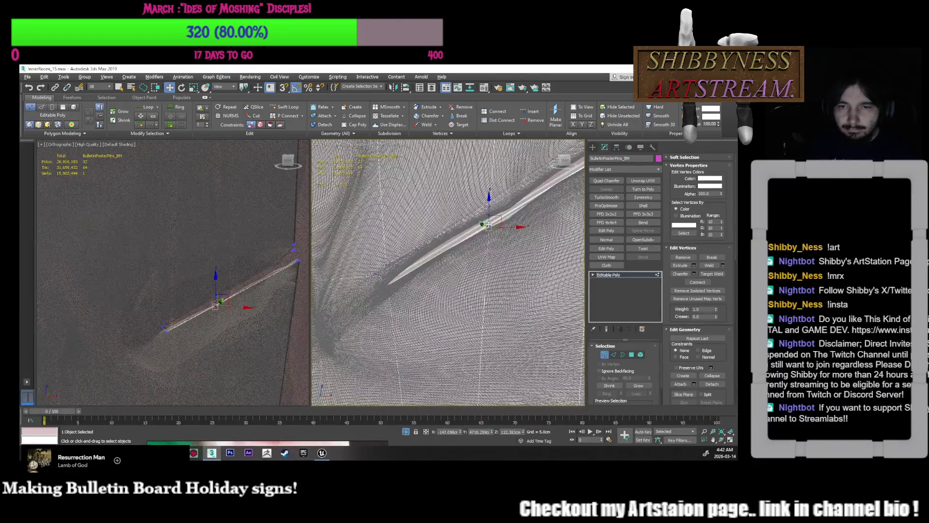
scroll(494, 237, "up", 2)
- Target Weld the stray strip-end vertex onto its neighbouring vertex
mouse_move(493, 236)
middle_mouse_down("alt")
mouse_move(429, 253)
mouse_move(469, 250)
mouse_move(391, 277)
mouse_move(400, 271)
middle_mouse_up("alt")
right_click(400, 272)
left_click(400, 314)
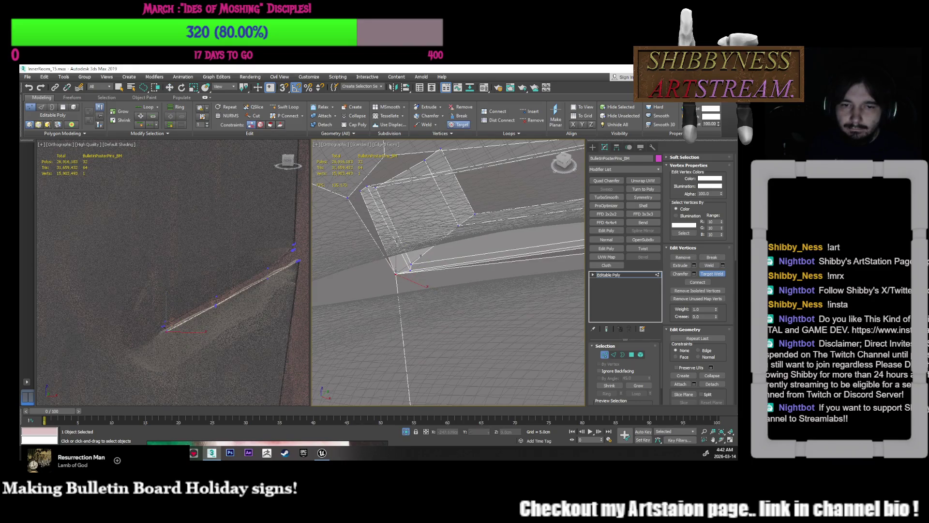
middle_click_drag(391, 257, 413, 280)
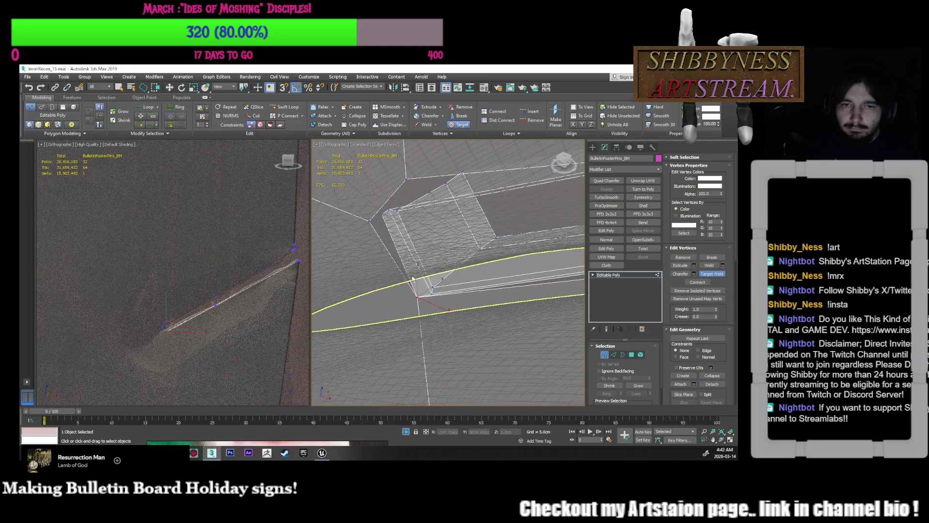
left_click(369, 223)
key("w")
mouse_move(407, 209)
middle_mouse_down("alt")
mouse_move(412, 193)
mouse_move(415, 227)
mouse_move(421, 237)
mouse_move(432, 232)
mouse_move(420, 250)
middle_mouse_up("alt")
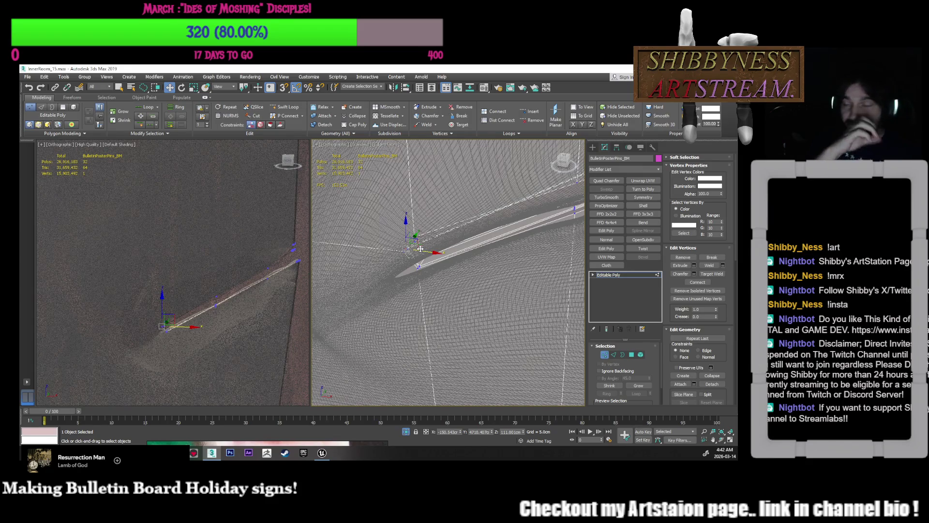
- Insert a Swift Loop across the board strip, bringing it to 36 polygons
mouse_move(420, 248)
middle_mouse_down("alt")
mouse_move(434, 248)
mouse_move(407, 250)
mouse_move(414, 263)
mouse_move(420, 240)
mouse_move(427, 244)
mouse_move(416, 256)
middle_mouse_up("alt")
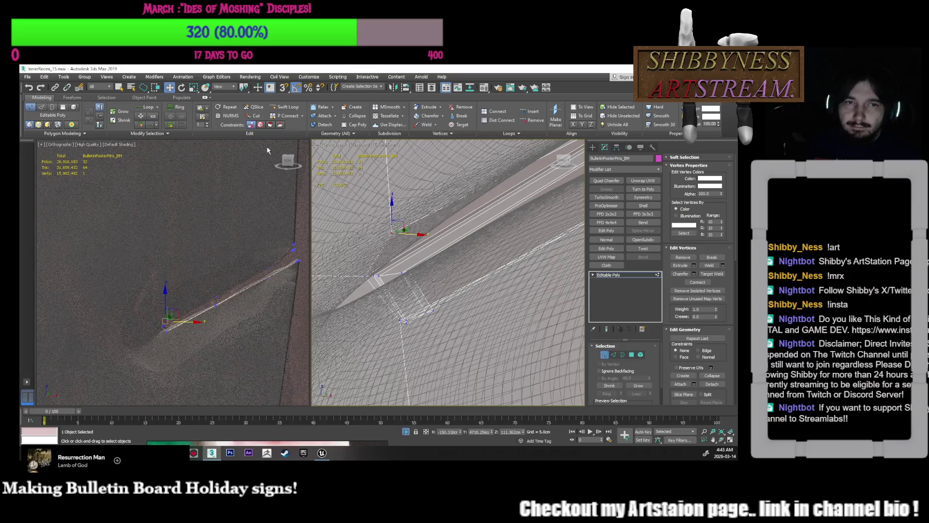
left_click(279, 109)
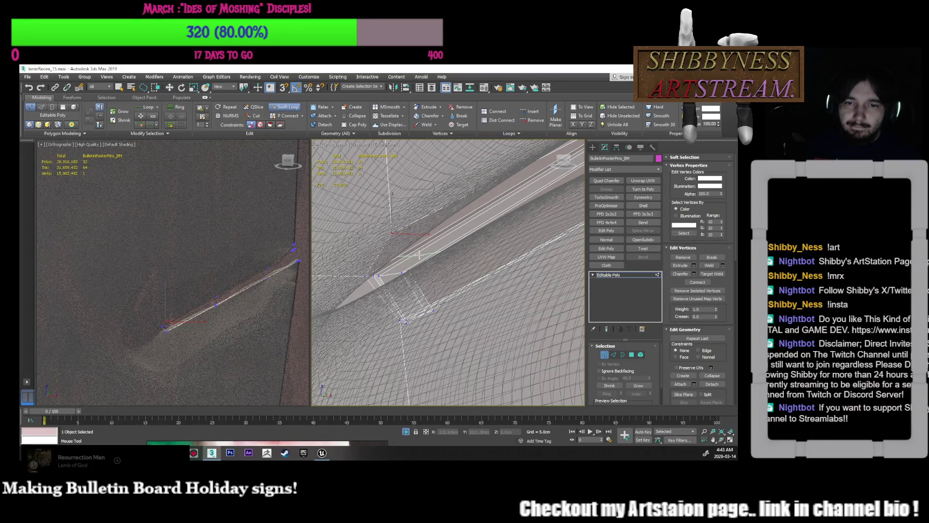
left_click(419, 255)
right_click(428, 250)
mouse_move(429, 250)
middle_mouse_down("alt")
mouse_move(424, 242)
mouse_move(439, 259)
middle_mouse_up("alt")
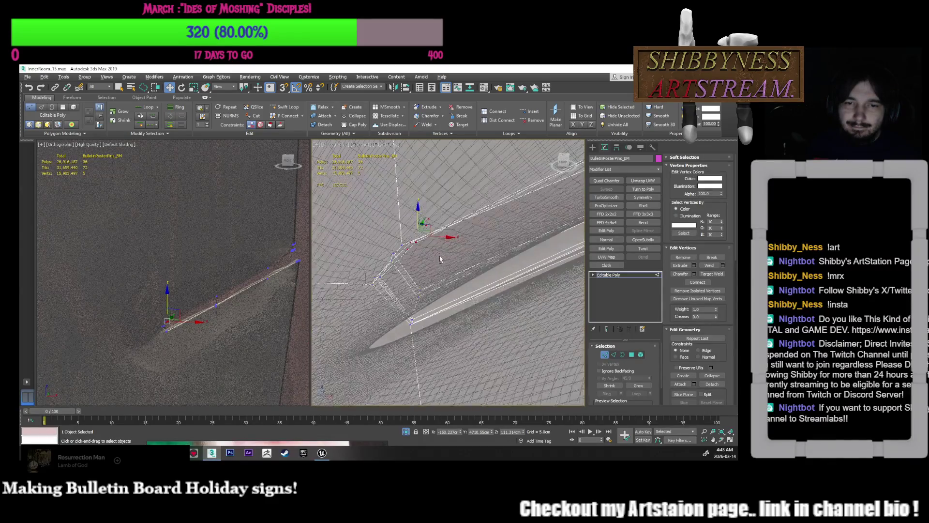
left_click_drag(439, 235, 433, 237)
- Weld the two overlapping vertices into one, then select the vertices along the strip
middle_click_drag(430, 250, 419, 235, "alt")
left_click(395, 233)
left_click_drag(395, 233, 435, 237)
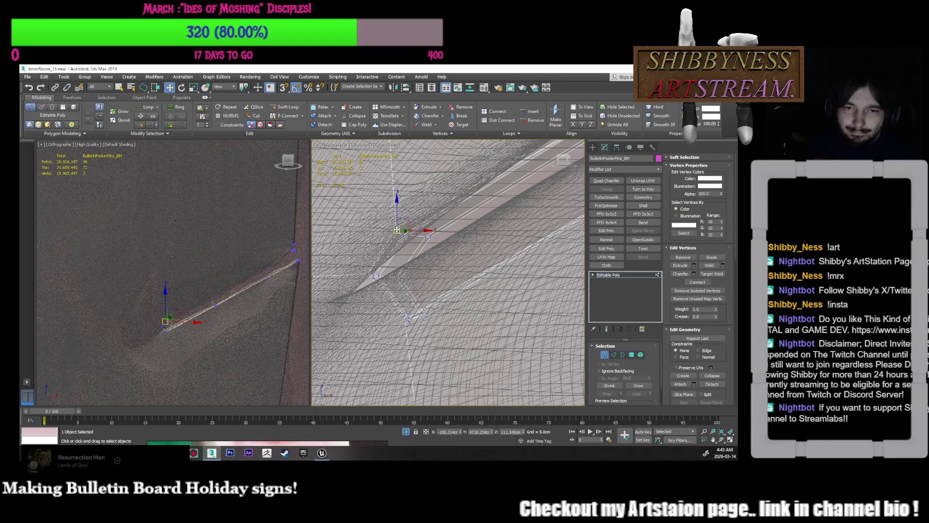
right_click(399, 237)
left_click(374, 281)
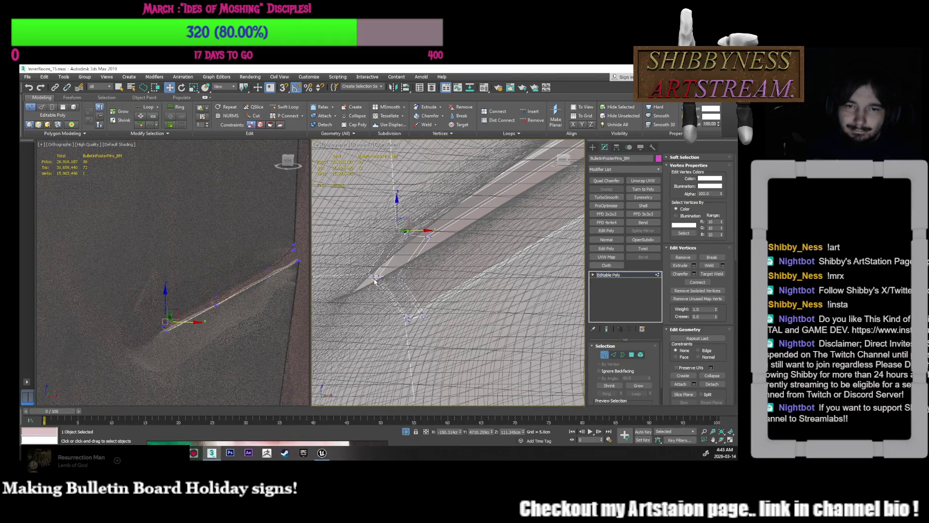
mouse_move(421, 247)
middle_mouse_down("alt")
mouse_move(413, 244)
mouse_move(429, 272)
mouse_move(455, 272)
mouse_move(496, 247)
middle_mouse_up("alt")
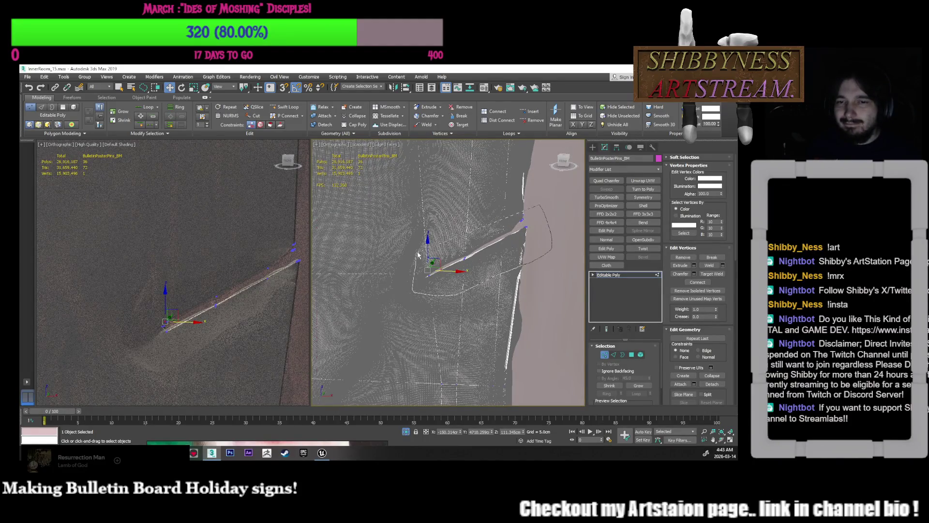
left_click_drag(497, 213, 497, 215)
mouse_move(497, 215)
middle_mouse_down("alt")
mouse_move(501, 274)
mouse_move(521, 282)
mouse_move(521, 251)
mouse_move(505, 256)
mouse_move(534, 236)
middle_mouse_up("alt")
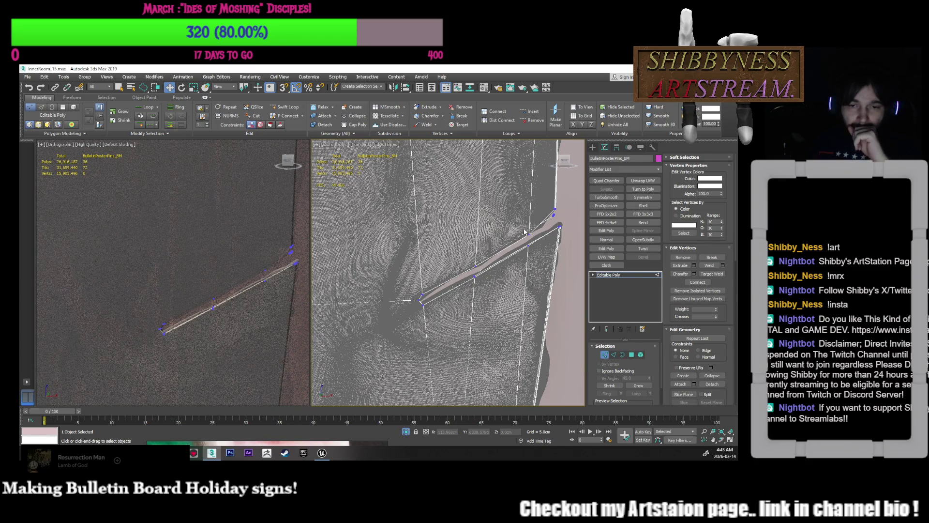
- Orbit and zoom to face the board near the pin edge, clearing the vertex selection
left_click(421, 301)
mouse_move(421, 302)
middle_mouse_down("alt")
mouse_move(460, 268)
mouse_move(442, 276)
mouse_move(431, 303)
mouse_move(520, 279)
mouse_move(472, 279)
middle_mouse_up("alt")
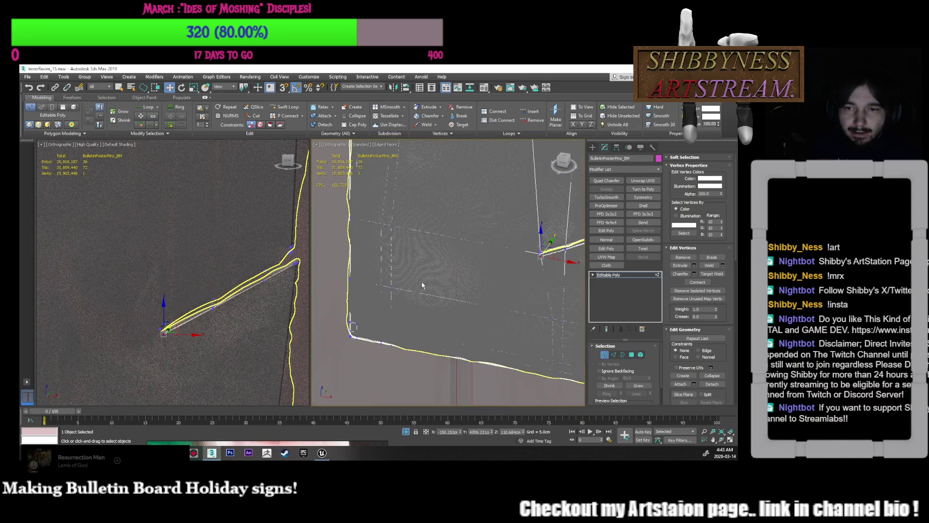
middle_click_drag(418, 292, 480, 274, "alt")
scroll(480, 274, "up", 3)
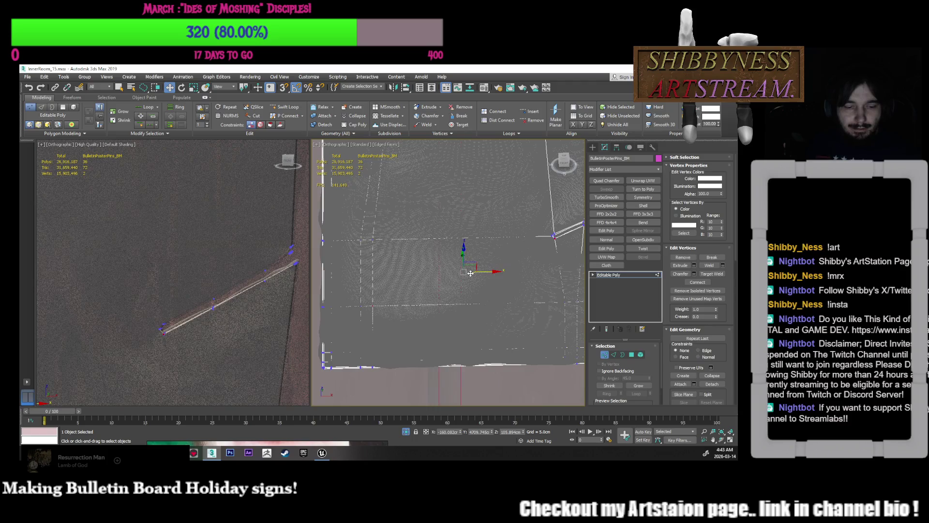
mouse_move(478, 274)
middle_mouse_down("alt")
mouse_move(448, 265)
mouse_move(474, 271)
mouse_move(478, 290)
mouse_move(513, 270)
mouse_move(504, 217)
mouse_move(465, 295)
middle_mouse_up("alt")
left_click(512, 271)
scroll(464, 295, "up", 3)
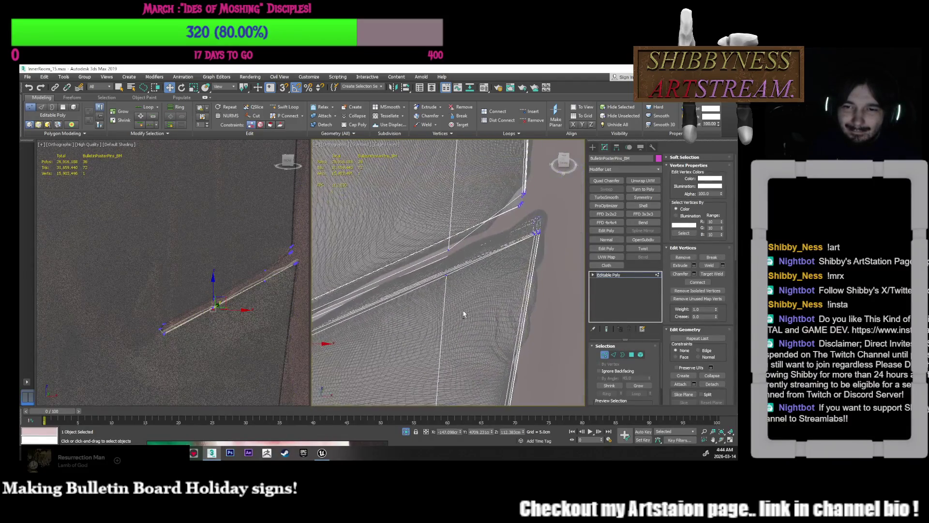
middle_click_drag(451, 259, 475, 260, "alt")
- Add another Swift Loop across the board strip, raising it to 40 polygons
left_click(276, 107)
key("w")
middle_click_drag(451, 266, 515, 273, "alt")
key("e")
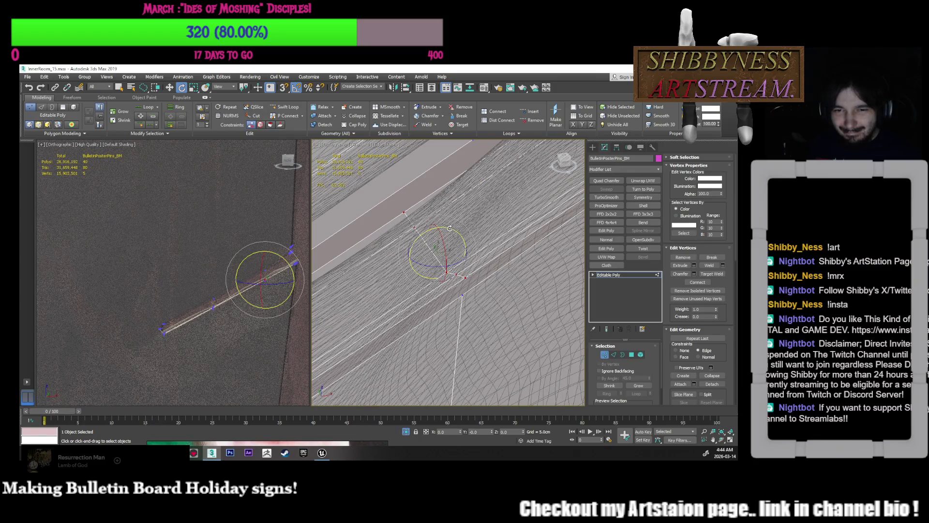
- Target Weld a strip vertex onto its neighbouring vertex
left_click(466, 277)
right_click(468, 301)
left_click(448, 337)
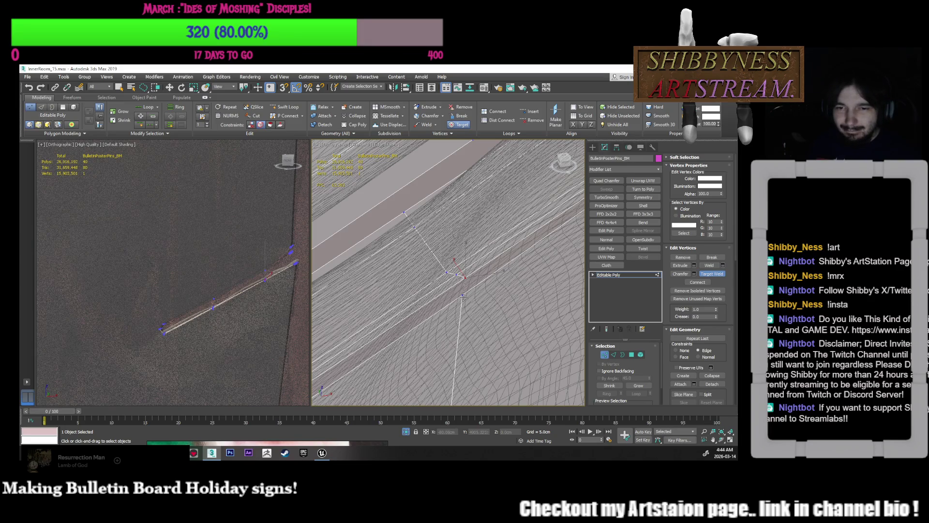
left_click(463, 297)
key("e")
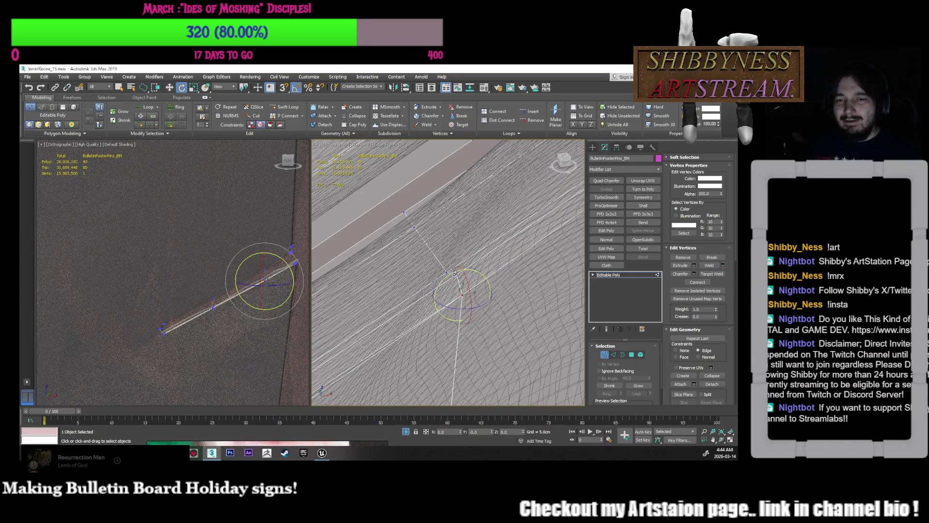
- Move the strip-corner vertex and one other toward the wall corner
middle_click_drag(455, 275, 483, 298)
left_click(462, 294)
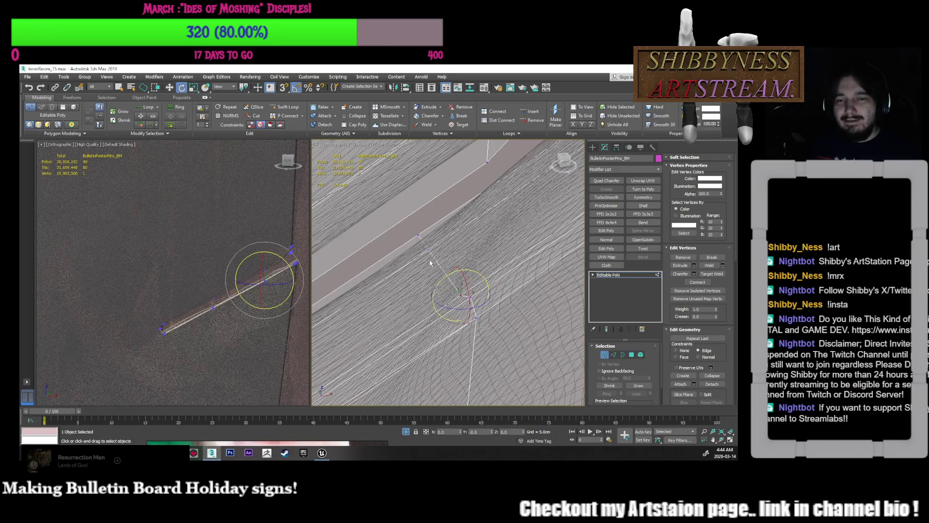
key("w")
left_click(429, 256, "ctrl")
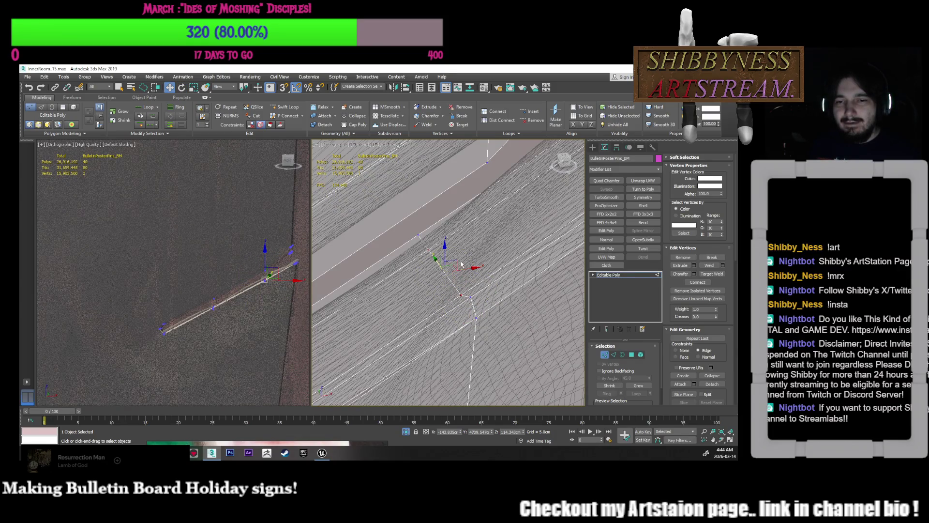
left_click_drag(462, 260, 462, 260)
mouse_move(462, 260)
middle_mouse_down("alt")
mouse_move(449, 247)
mouse_move(401, 280)
mouse_move(473, 254)
mouse_move(484, 267)
mouse_move(471, 241)
middle_mouse_up("alt")
left_click(475, 250)
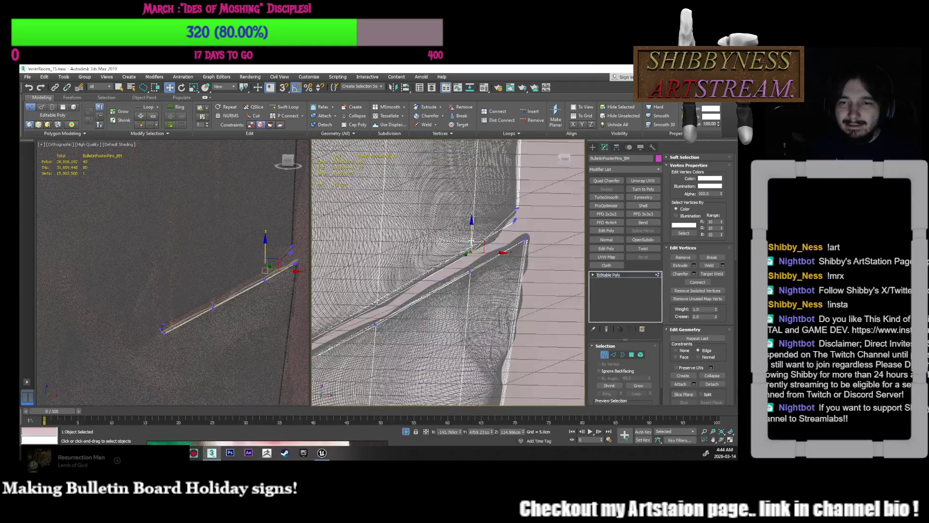
- Nudge the selected vertex slightly up in Z and pick a neighbouring vertex
left_click_drag(472, 237, 473, 230)
mouse_move(528, 221)
middle_mouse_down("alt")
mouse_move(493, 229)
mouse_move(522, 255)
middle_mouse_up("alt")
left_click(493, 218)
scroll(496, 217, "up", 5)
- Lasso the 15 strip-end vertices, set Constraints to None, and raise them up the mesh
left_click_drag(498, 265, 496, 266)
left_click(676, 350)
left_click_drag(513, 238, 512, 216)
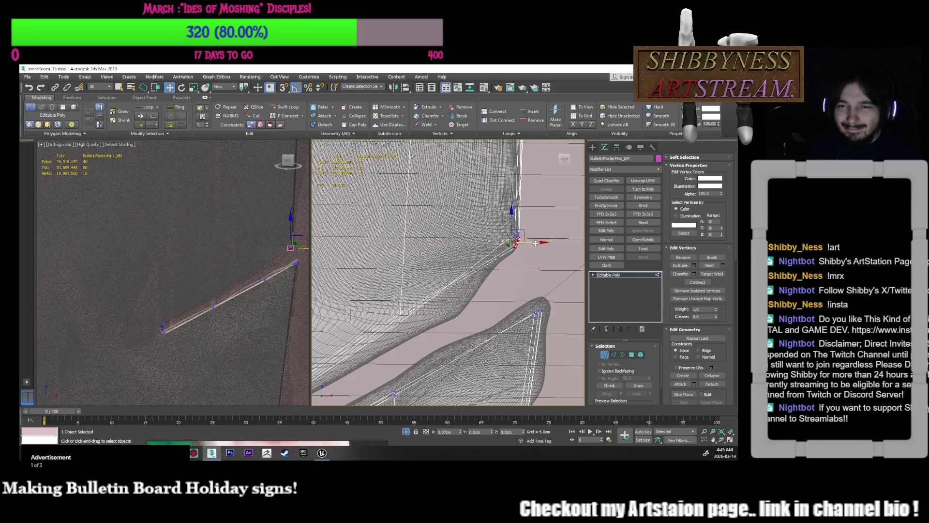
mouse_move(535, 243)
middle_mouse_down("alt")
mouse_move(510, 237)
mouse_move(510, 260)
mouse_move(524, 272)
mouse_move(498, 253)
mouse_move(496, 285)
mouse_move(499, 266)
mouse_move(481, 284)
mouse_move(500, 281)
mouse_move(464, 281)
mouse_move(500, 289)
mouse_move(465, 291)
middle_mouse_up("alt")
left_click(463, 281)
left_click(456, 292, "ctrl")
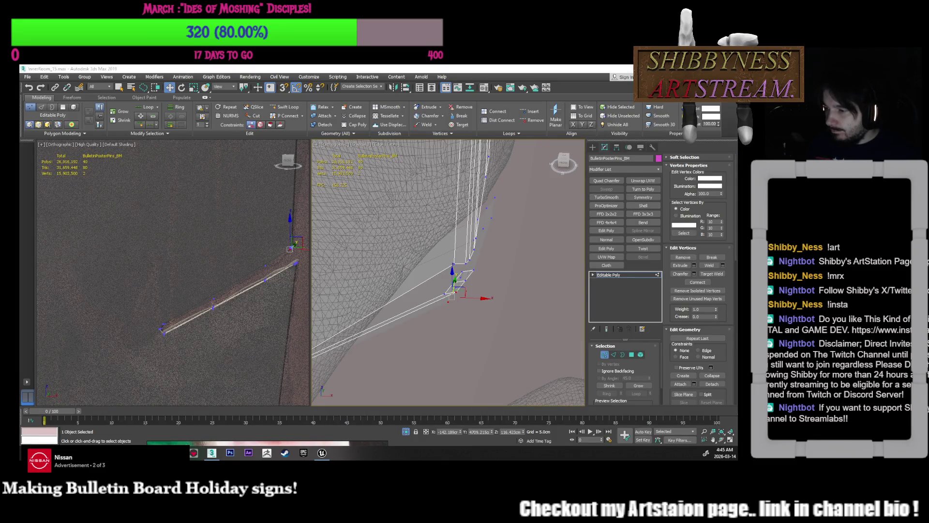
middle_click_drag(497, 283, 464, 272, "alt")
scroll(464, 273, "up", 5)
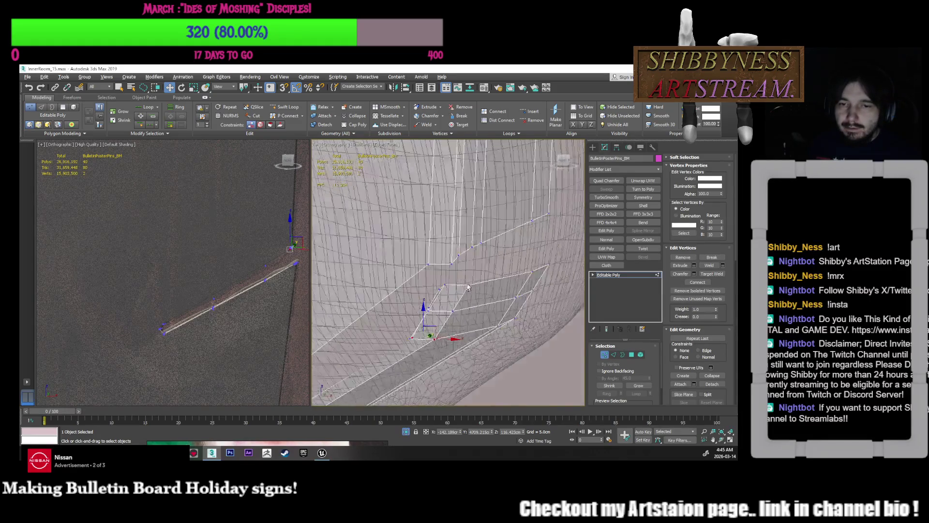
left_click(446, 285)
left_click(470, 290, "ctrl")
mouse_move(482, 291)
middle_mouse_down("alt")
mouse_move(494, 286)
mouse_move(496, 298)
middle_mouse_up("alt")
left_click(476, 268)
left_click(497, 299)
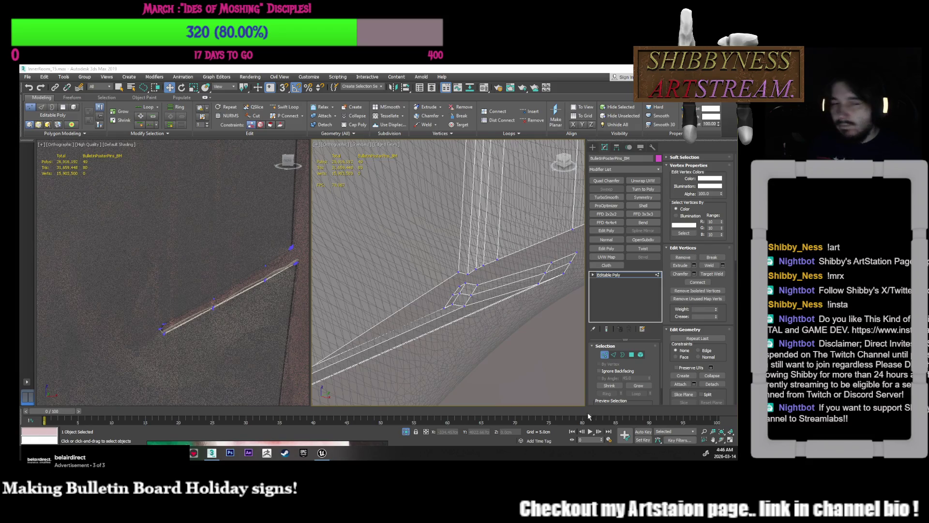
left_click(475, 286)
mouse_move(475, 286)
middle_mouse_down("alt")
mouse_move(546, 327)
mouse_move(567, 327)
middle_mouse_up("alt")
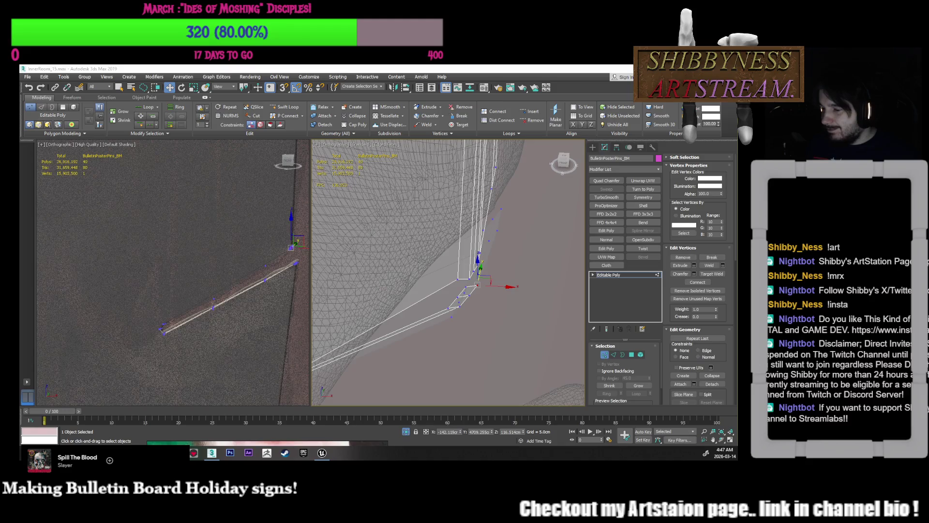
- Select the strip-end vertices and move them up into the corner where the board meets the wall
mouse_move(411, 297)
middle_mouse_down("alt")
mouse_move(413, 263)
mouse_move(413, 278)
mouse_move(447, 298)
mouse_move(411, 276)
mouse_move(419, 282)
middle_mouse_up("alt")
left_click(456, 291)
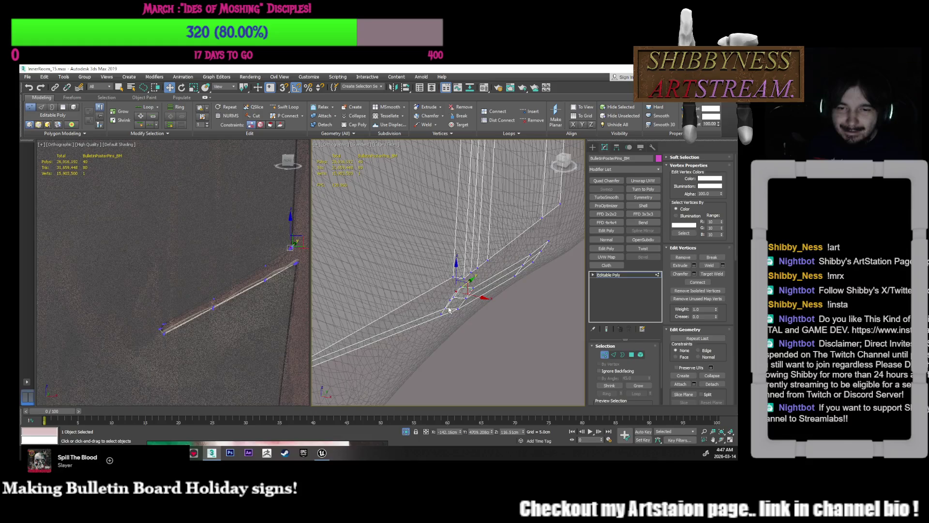
left_click(446, 307, "ctrl")
left_click(443, 313, "ctrl")
mouse_move(450, 310)
middle_mouse_down("alt")
mouse_move(496, 279)
mouse_move(484, 305)
middle_mouse_up("alt")
left_click(449, 315, "ctrl")
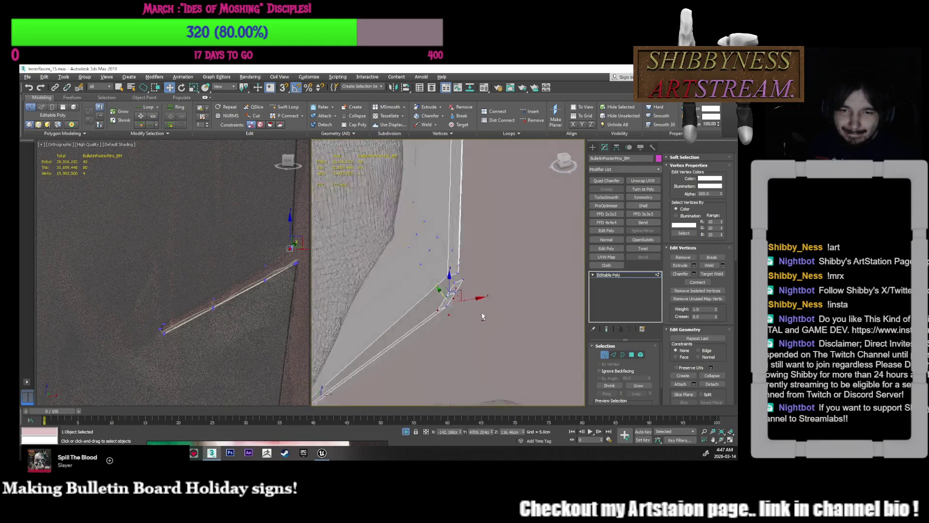
left_click(446, 312, "alt")
middle_click_drag(475, 313, 470, 301, "alt")
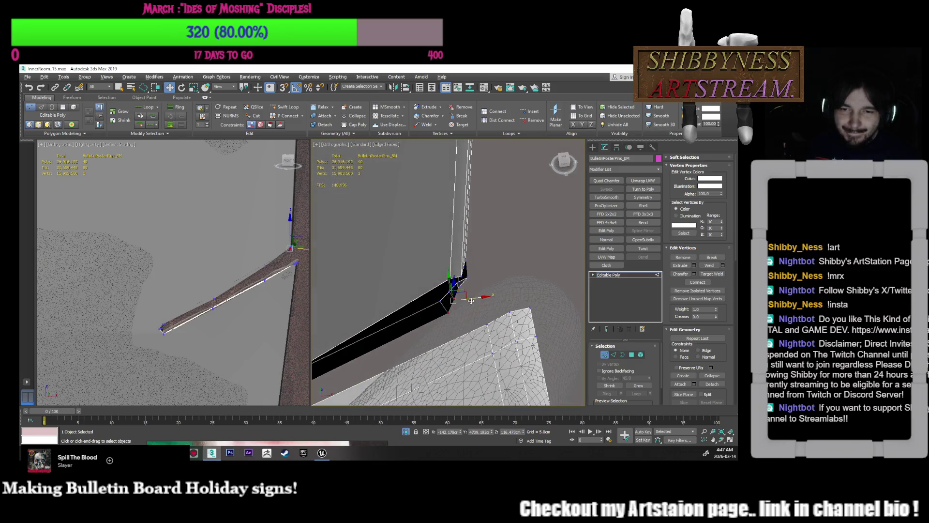
mouse_move(471, 300)
left_mouse_down()
mouse_move(440, 282)
mouse_move(472, 289)
left_mouse_up()
scroll(462, 256, "up", 6)
scroll(462, 251, "down", 5)
left_click_drag(445, 289, 445, 272)
- Target Weld the selected vertices together at the strip corner
right_click(483, 292)
left_click(466, 339)
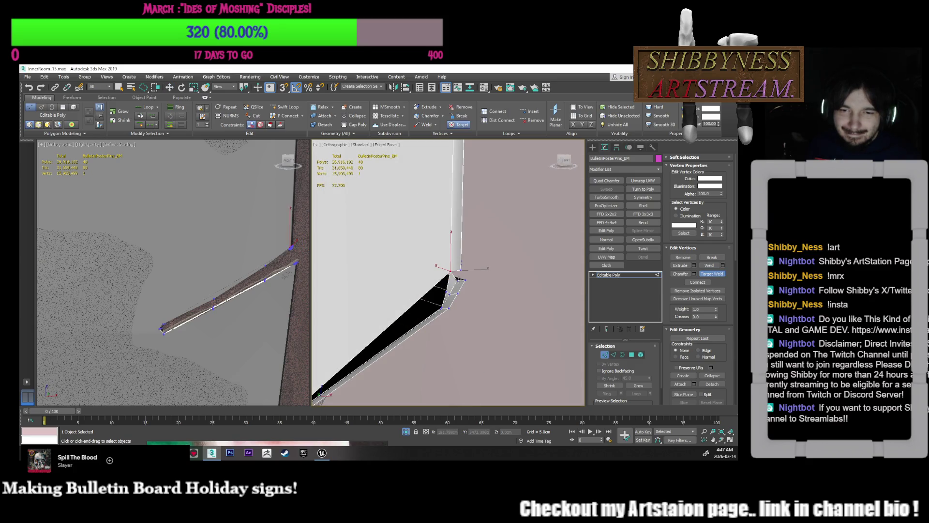
left_click(460, 273)
key("w")
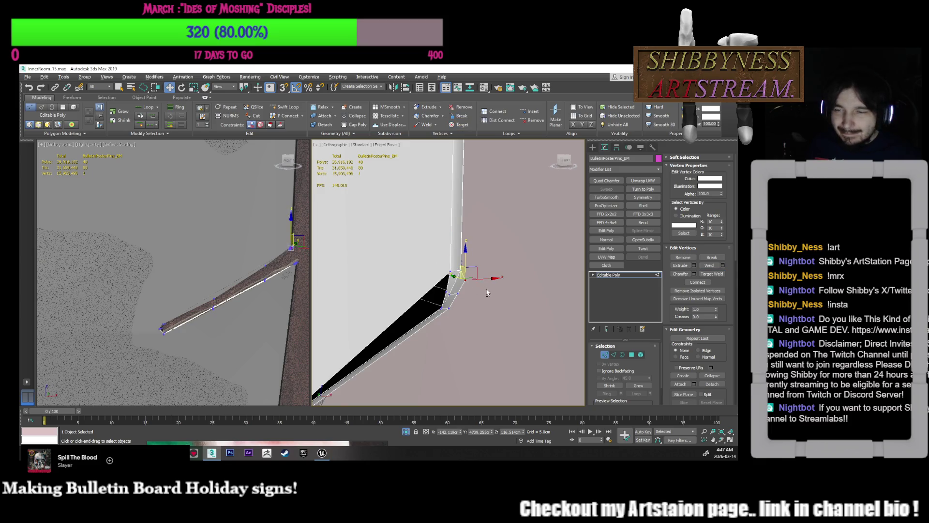
key("alt+q")
- Clear the vertex selection and select the edge loop running along the board
mouse_move(464, 296)
middle_mouse_down("alt")
mouse_move(441, 301)
mouse_move(451, 300)
middle_mouse_up("alt")
scroll(469, 279, "up", 2)
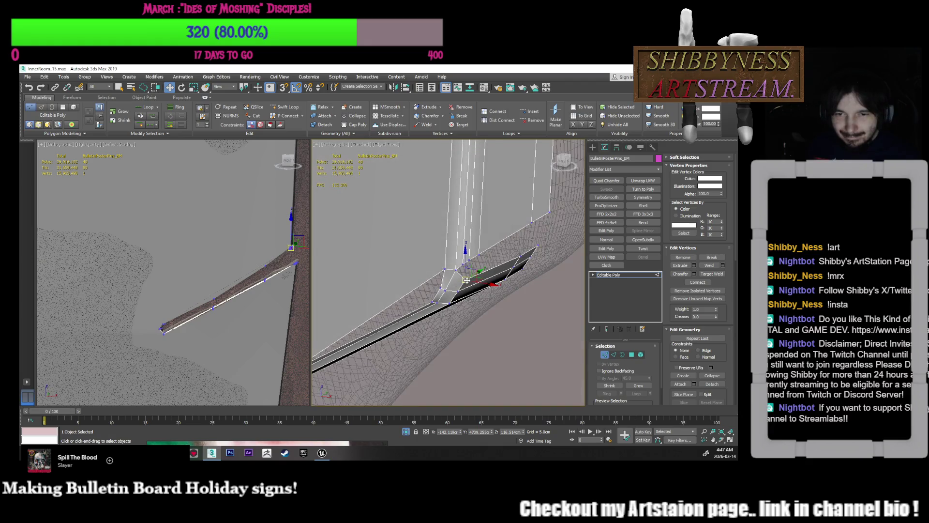
middle_click_drag(490, 294, 491, 274, "alt")
left_click(491, 275)
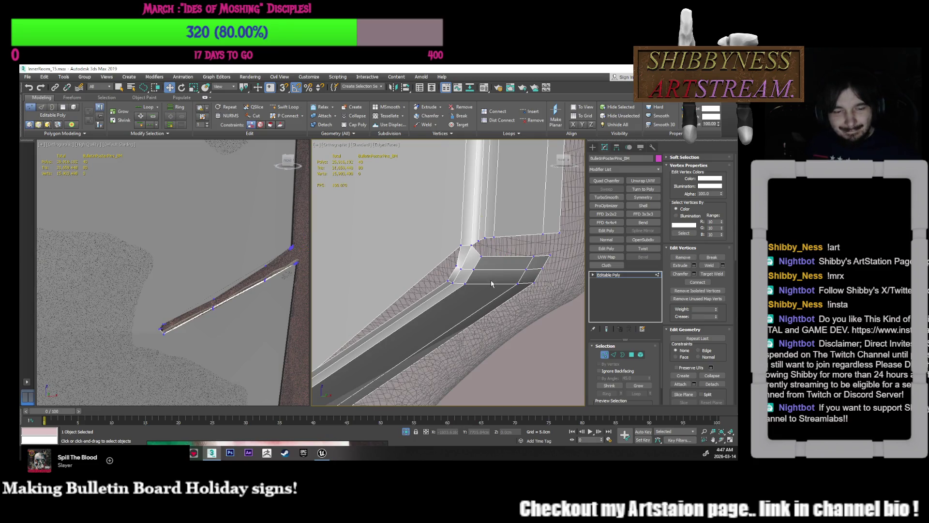
key("2")
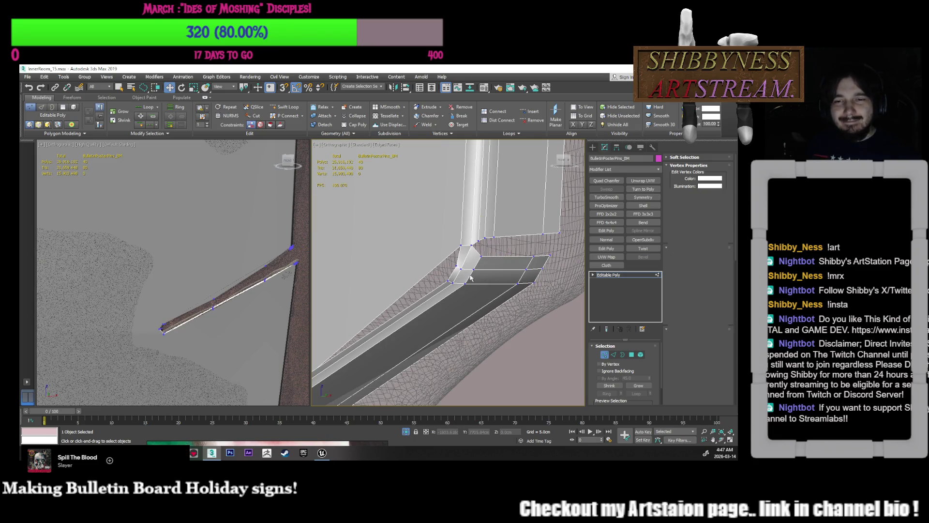
left_click(471, 276)
double_click(471, 275)
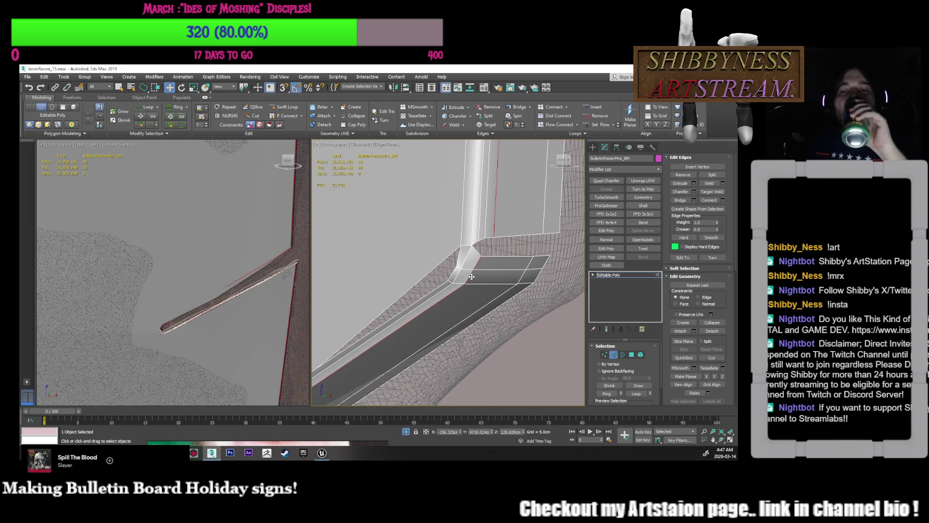
- Select the short edge at the trim corner, nudge it slightly, and check it from a low angle
left_click(469, 279)
left_click(478, 262)
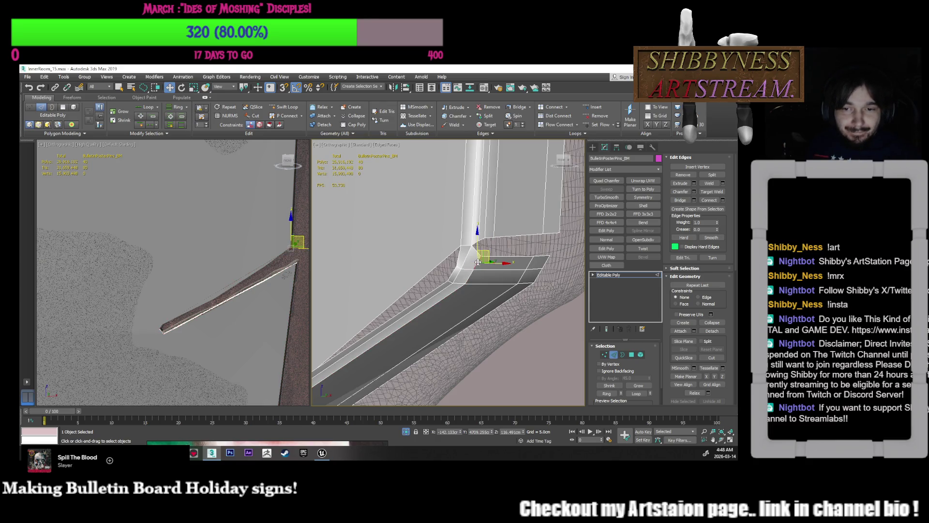
double_click(462, 285)
mouse_move(462, 285)
middle_mouse_down("alt")
mouse_move(474, 286)
mouse_move(482, 271)
mouse_move(465, 271)
mouse_move(460, 292)
mouse_move(461, 271)
middle_mouse_up("alt")
left_click(478, 268)
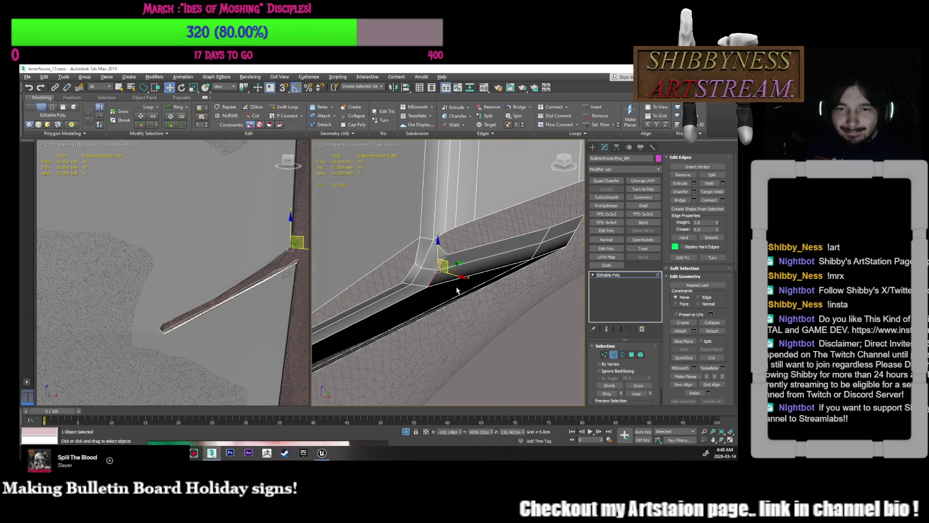
left_click_drag(462, 263, 461, 262)
middle_click_drag(461, 263, 464, 320, "alt")
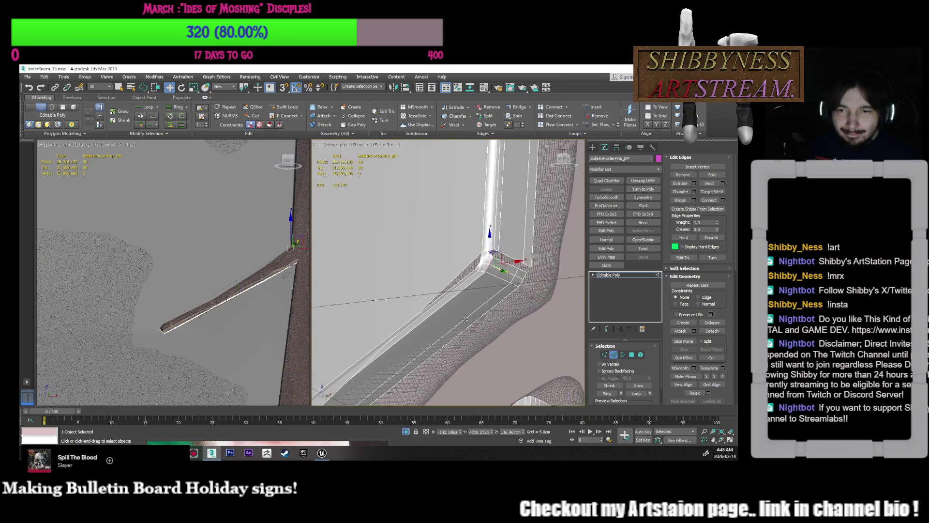
scroll(499, 244, "up", 2)
mouse_move(504, 217)
middle_mouse_down("alt")
mouse_move(509, 269)
mouse_move(500, 261)
middle_mouse_up("alt")
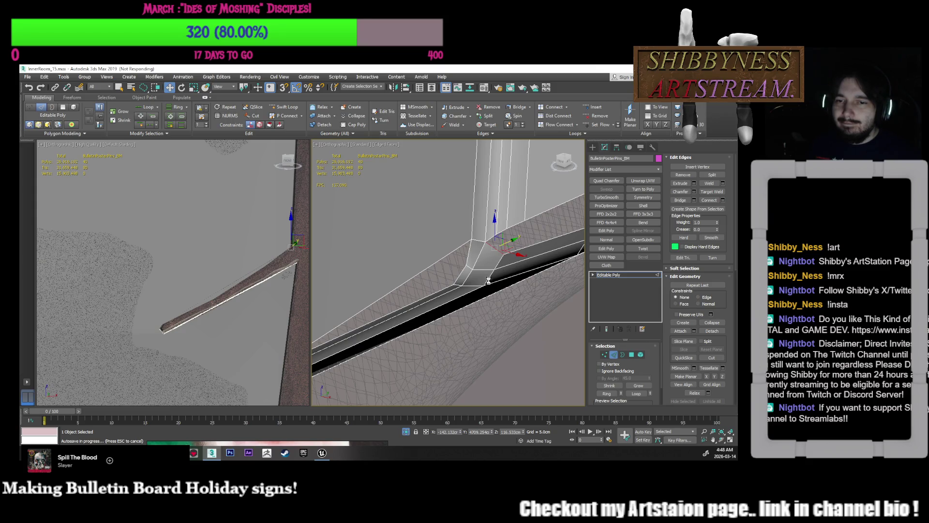
left_click(491, 274)
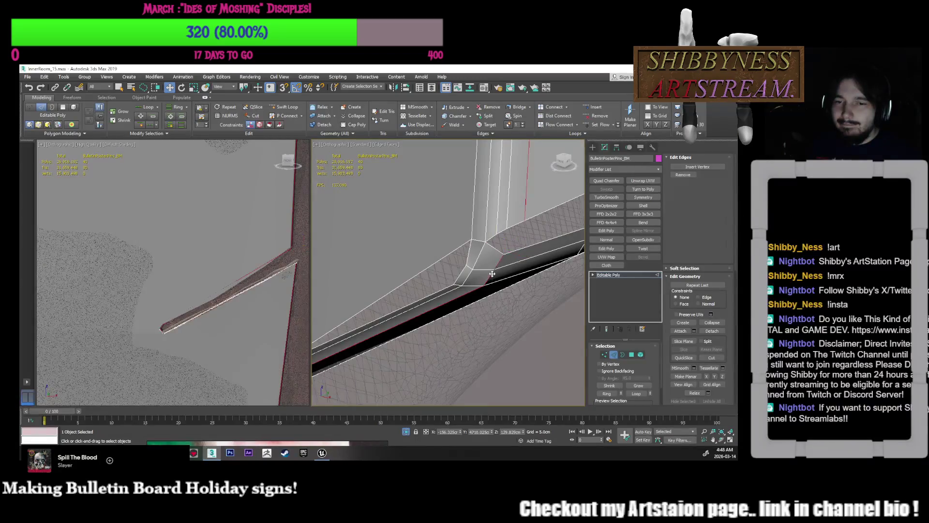
scroll(491, 283, "up", 5)
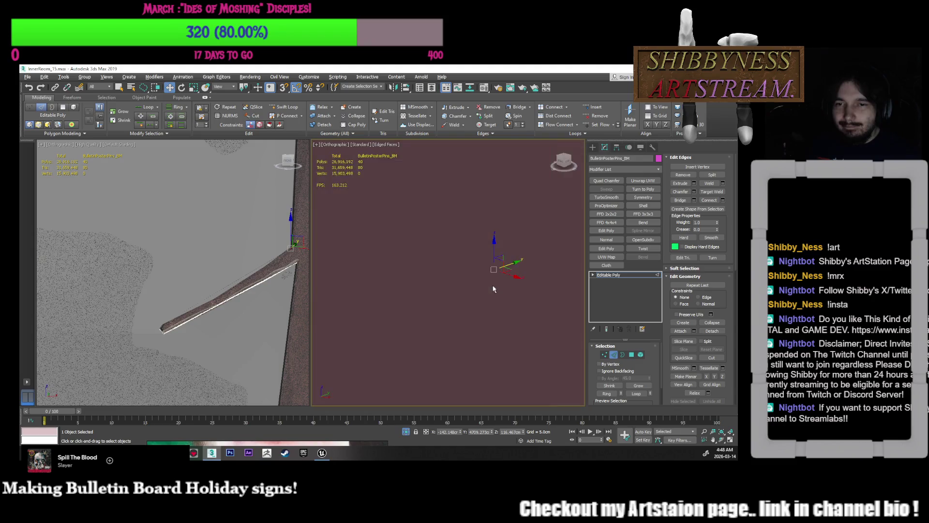
- Chamfer the selected corner edge by 0.034cm
left_click(694, 191)
left_click_drag(453, 288, 454, 281)
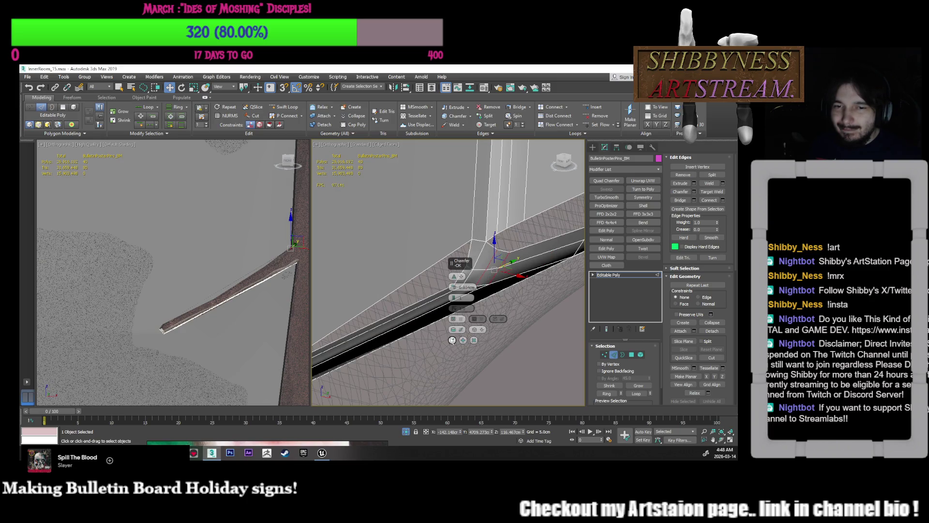
left_click(452, 340)
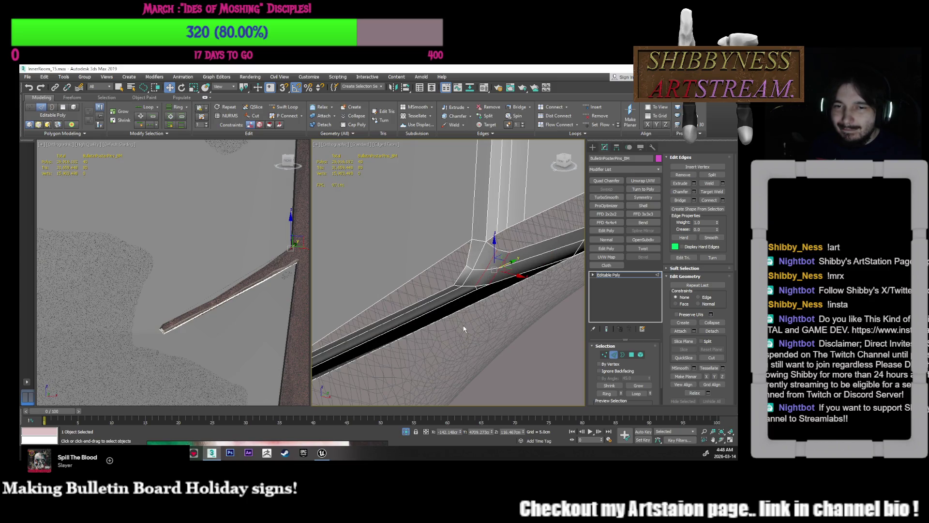
- Select another trim edge, then pick a vertex at the chamfered corner in Vertex mode
left_click(500, 251)
middle_click_drag(499, 251, 493, 302)
left_click(493, 271)
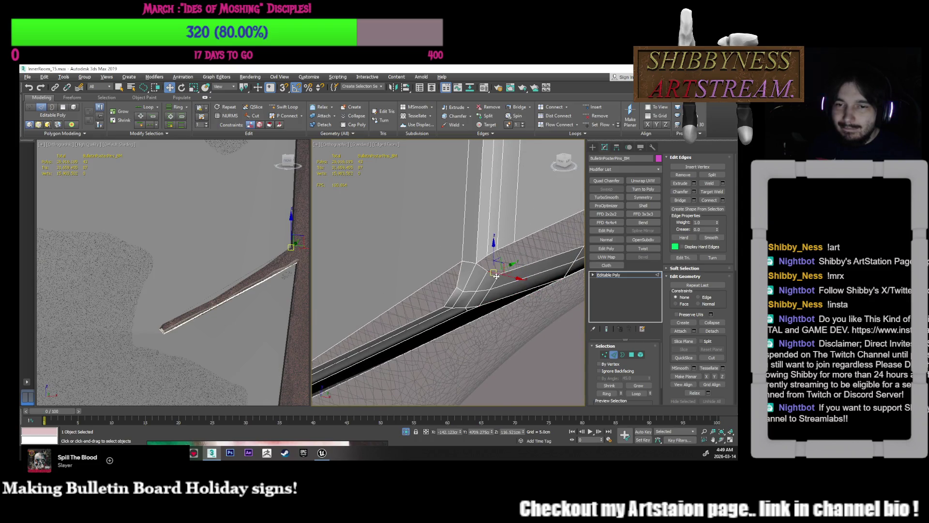
middle_click_drag(493, 270, 494, 269, "alt")
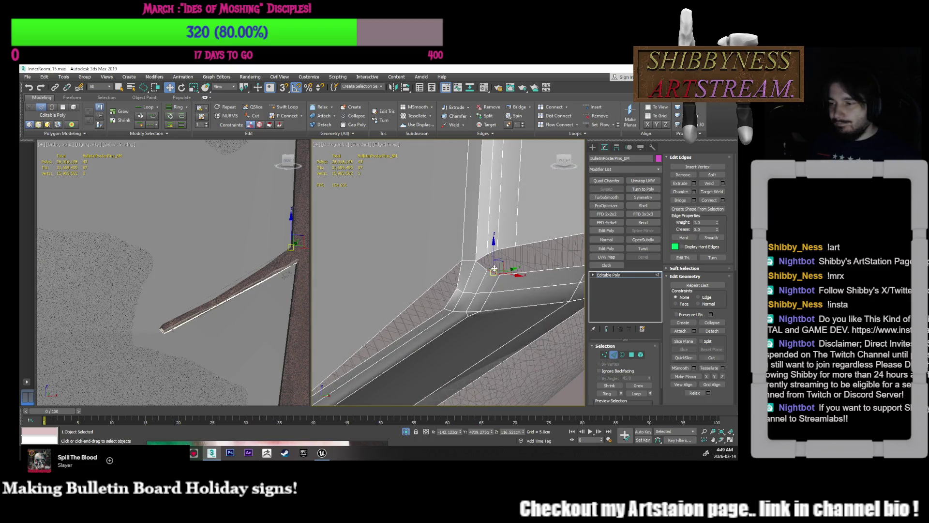
key("1")
left_click(496, 250)
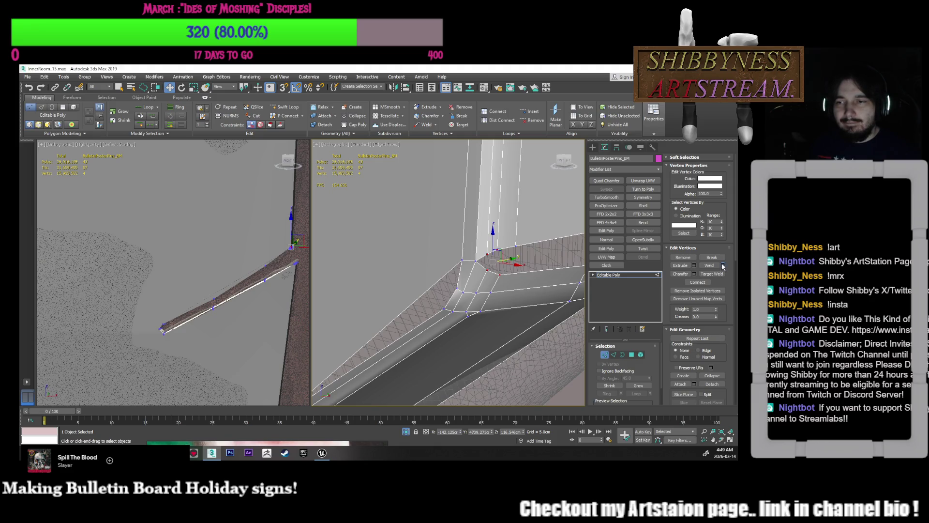
- Weld the corner vertices with a 0.068cm threshold, then Weld again from the quad menu
key("ctrl+w")
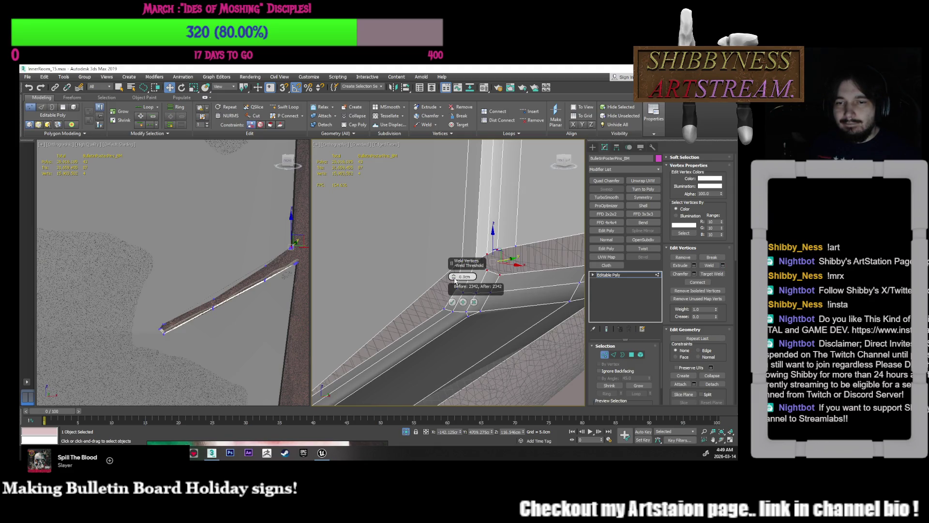
mouse_move(457, 261)
left_mouse_down()
mouse_move(463, 247)
mouse_move(460, 272)
left_mouse_up()
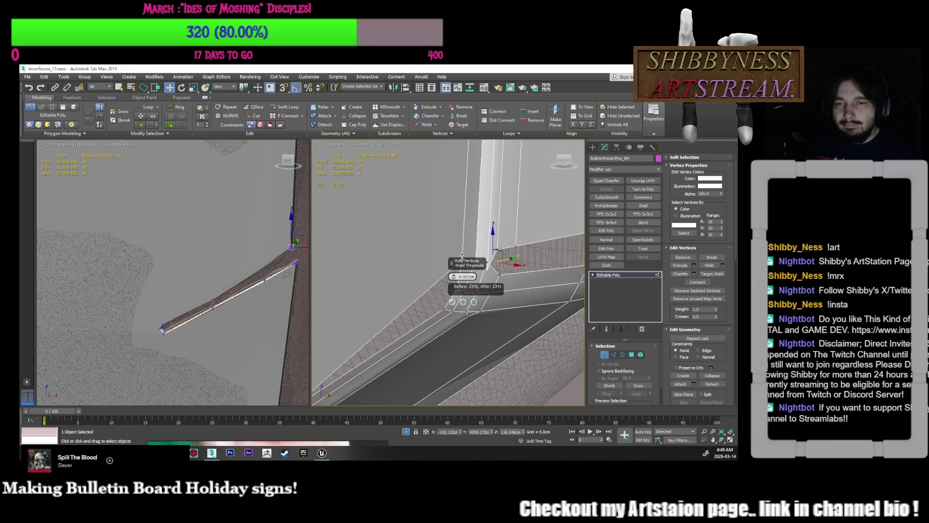
left_click(451, 301)
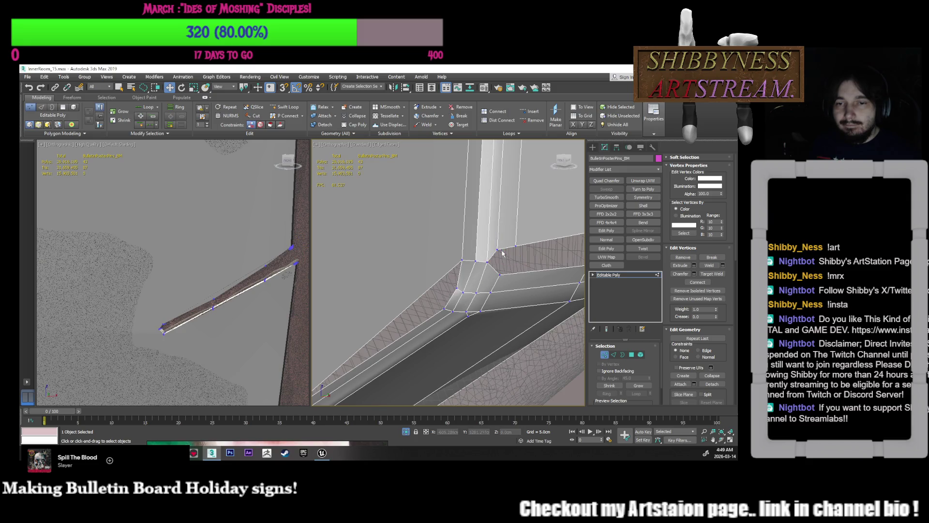
right_click(507, 267)
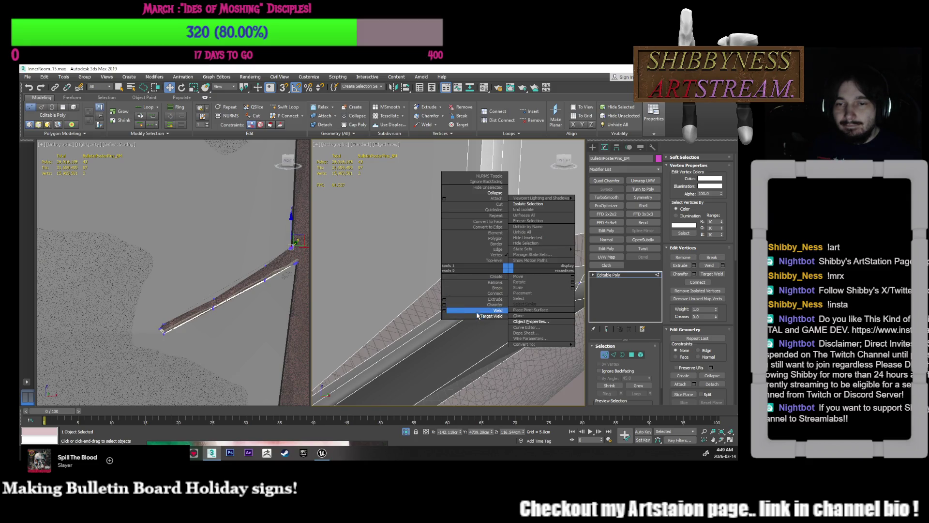
left_click(483, 306)
right_click(493, 294)
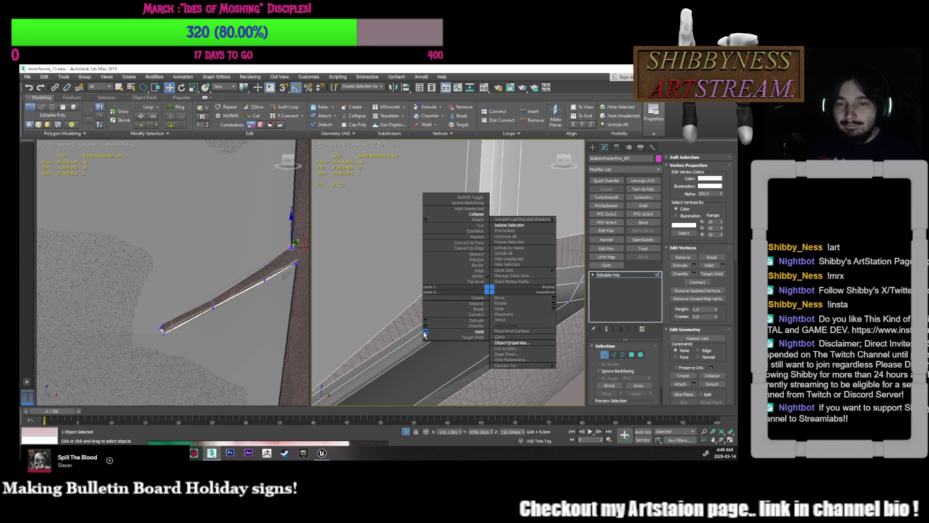
left_click(435, 324)
left_click(452, 302)
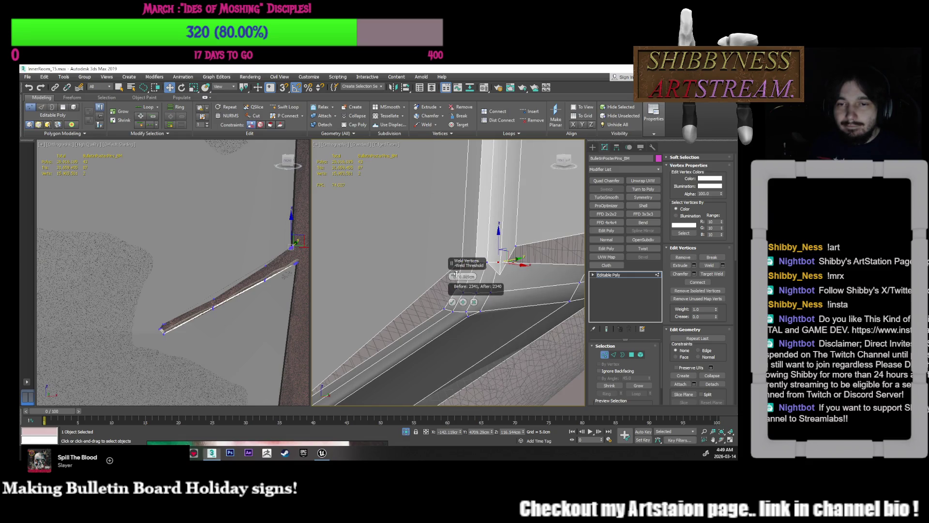
- Select the upper and lower vertices at the chamfered corner and inspect them
left_click(498, 262)
left_click(477, 261)
left_click(459, 288)
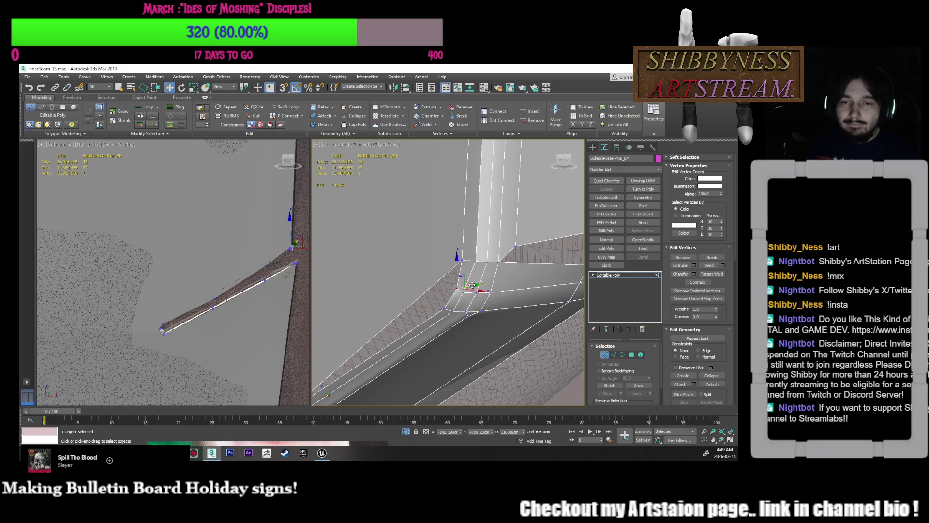
left_click(454, 304)
mouse_move(454, 303)
middle_mouse_down("alt")
mouse_move(495, 335)
mouse_move(486, 326)
middle_mouse_up("alt")
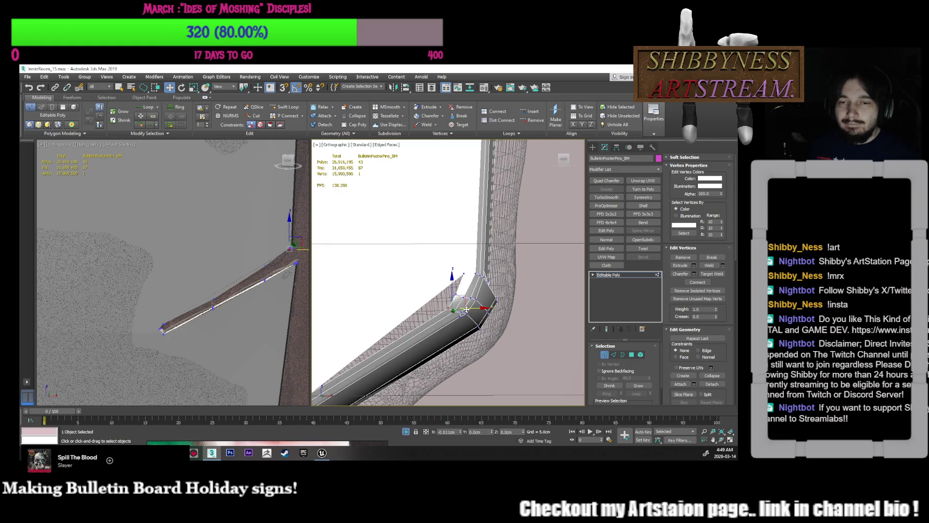
mouse_move(462, 295)
middle_mouse_down("alt")
mouse_move(460, 287)
mouse_move(481, 343)
mouse_move(482, 317)
mouse_move(498, 324)
mouse_move(502, 313)
mouse_move(500, 326)
mouse_move(572, 296)
middle_mouse_up("alt")
- Select two vertices along the board and raise them slightly
left_click(431, 333)
middle_click_drag(430, 333, 417, 352, "alt")
left_click(407, 338, "ctrl")
middle_click_drag(445, 319, 485, 273, "alt")
left_click_drag(484, 273, 482, 268)
middle_click_drag(482, 267, 448, 277, "alt")
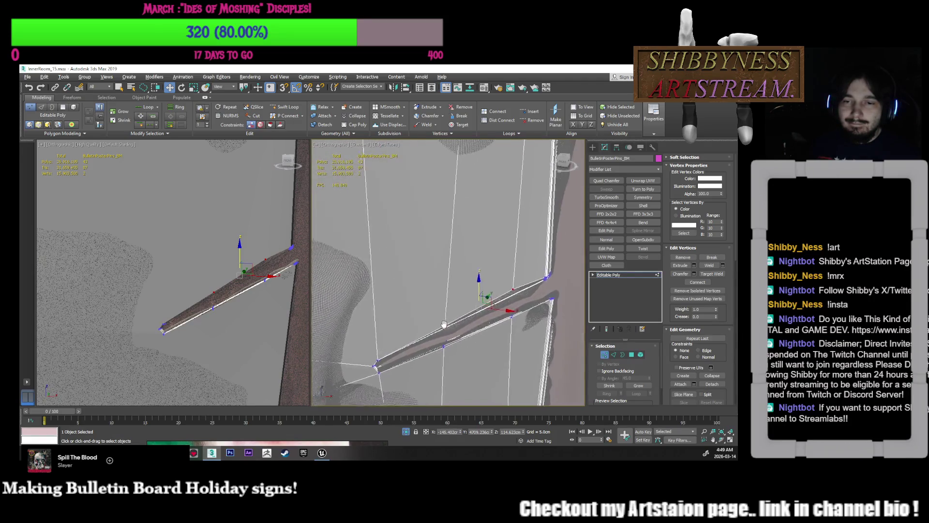
scroll(520, 303, "up", 5)
middle_click_drag(519, 302, 437, 347, "alt")
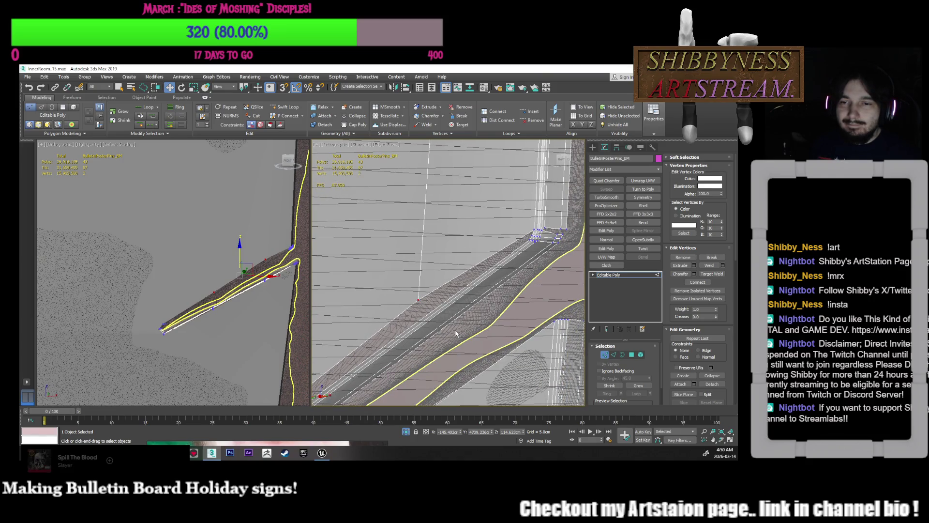
scroll(490, 240, "up", 5)
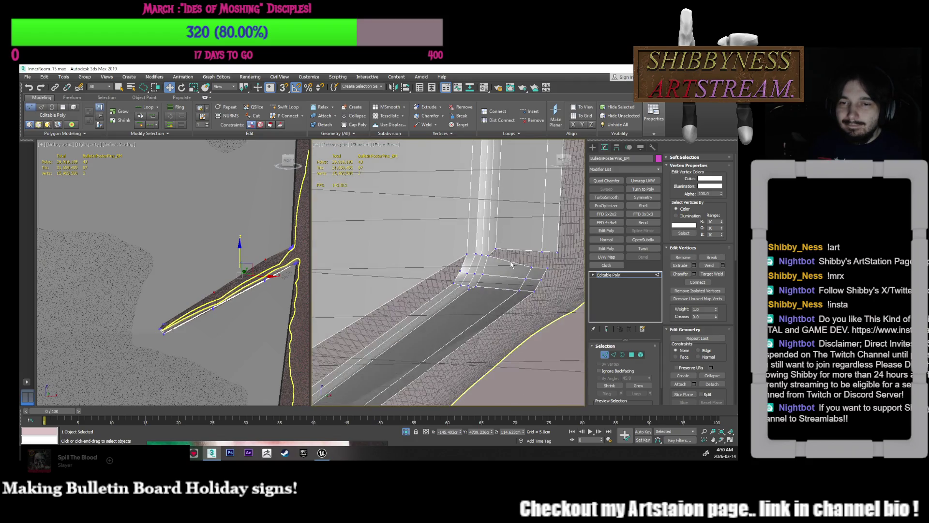
- Select the corner vertices where the post meets the board, then return to Edge mode
left_click(489, 241)
mouse_move(490, 241)
middle_mouse_down("alt")
mouse_move(504, 327)
mouse_move(491, 332)
mouse_move(500, 319)
middle_mouse_up("alt")
left_click(499, 303)
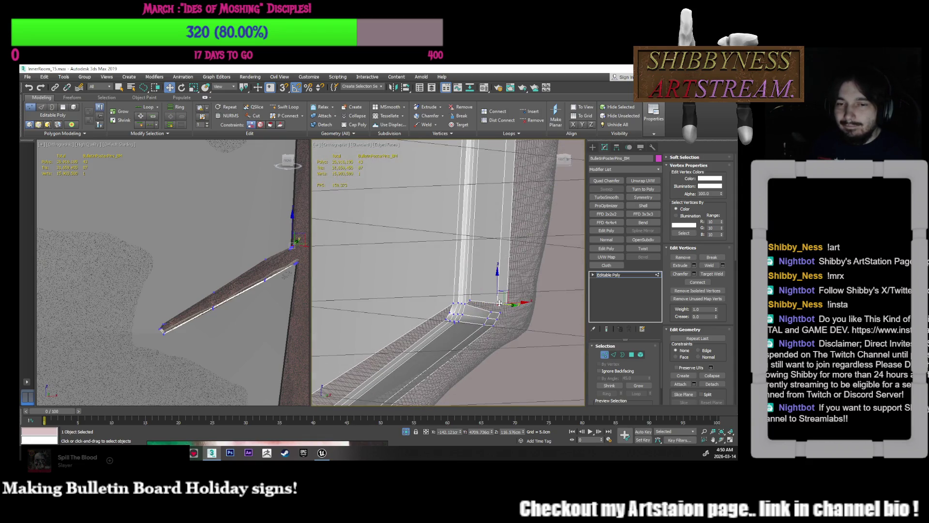
left_click(469, 303)
mouse_move(468, 303)
middle_mouse_down("alt")
mouse_move(479, 315)
mouse_move(490, 304)
mouse_move(459, 336)
mouse_move(466, 342)
middle_mouse_up("alt")
scroll(465, 345, "up", 2)
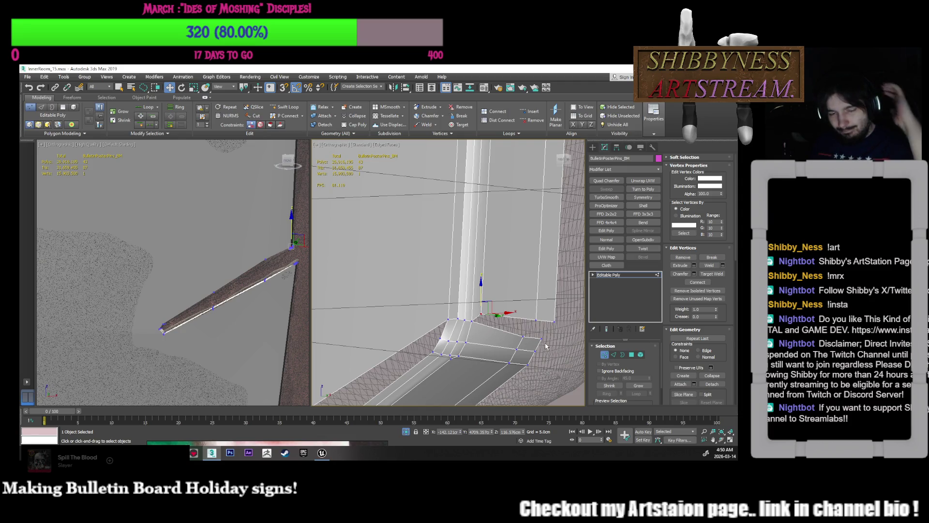
key("2")
left_click(481, 283)
- Target Weld a corner vertex onto its neighbouring vertex
double_click(481, 283)
mouse_move(482, 283)
middle_mouse_down("alt")
mouse_move(490, 314)
mouse_move(494, 296)
middle_mouse_up("alt")
left_click(495, 309)
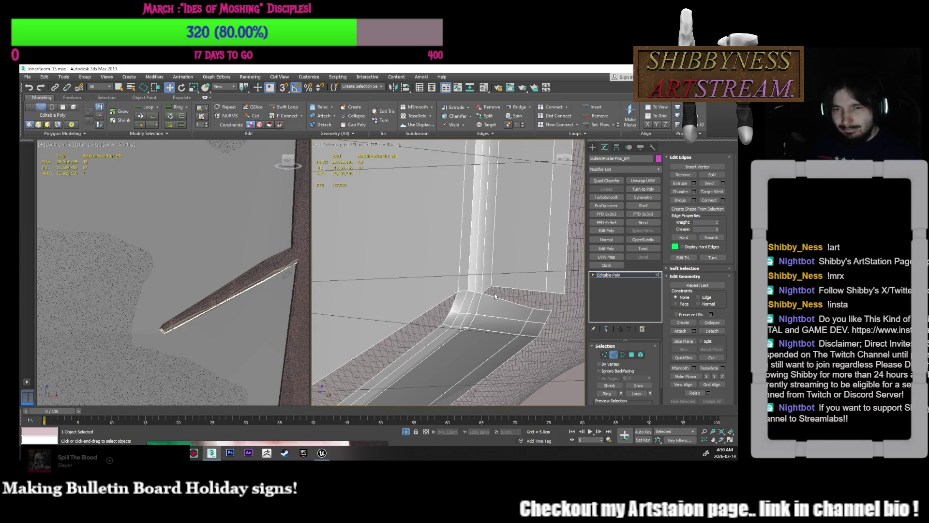
key("1")
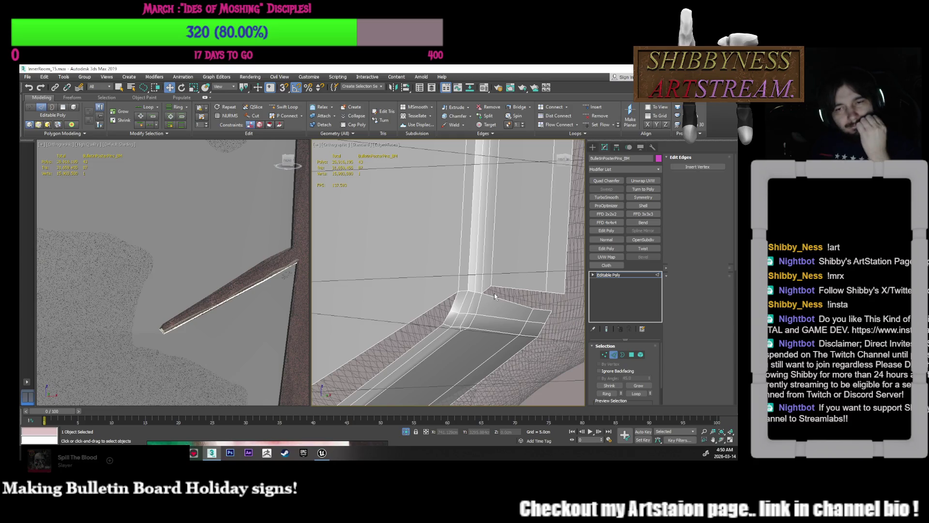
right_click(494, 296)
left_click(455, 338)
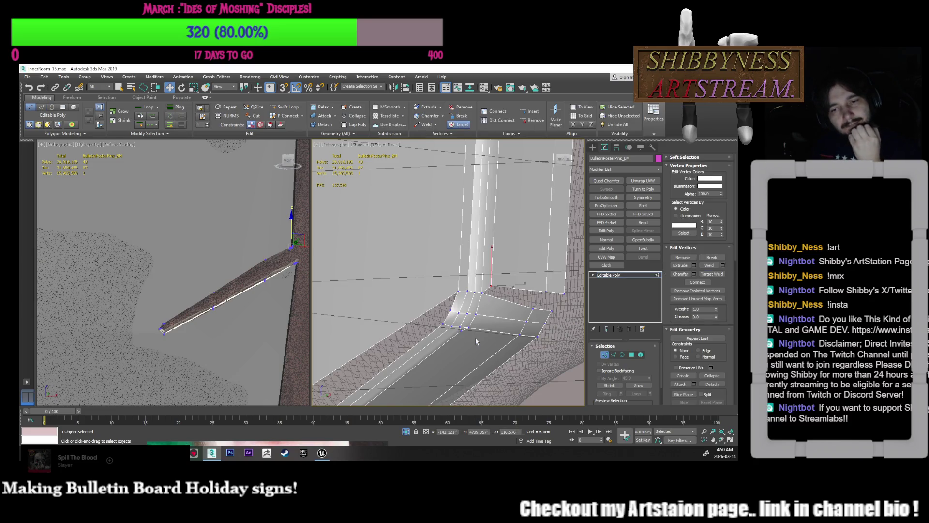
left_click(482, 292)
- Shift the corner vertex up and right, then Target Weld the lower vertex onto it
key("w")
left_click(538, 307)
left_click_drag(537, 308, 548, 305)
middle_click_drag(548, 305, 495, 306, "alt")
right_click(495, 305)
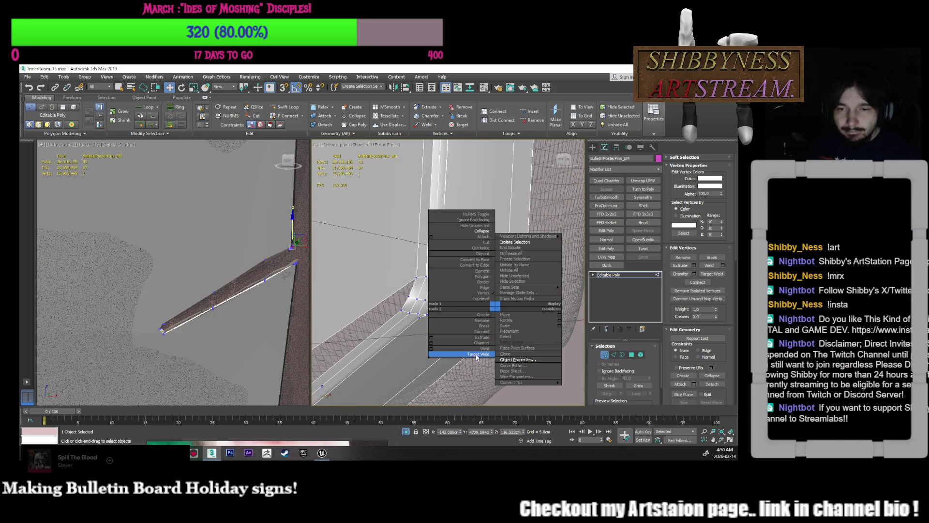
left_click(477, 355)
left_click(506, 285)
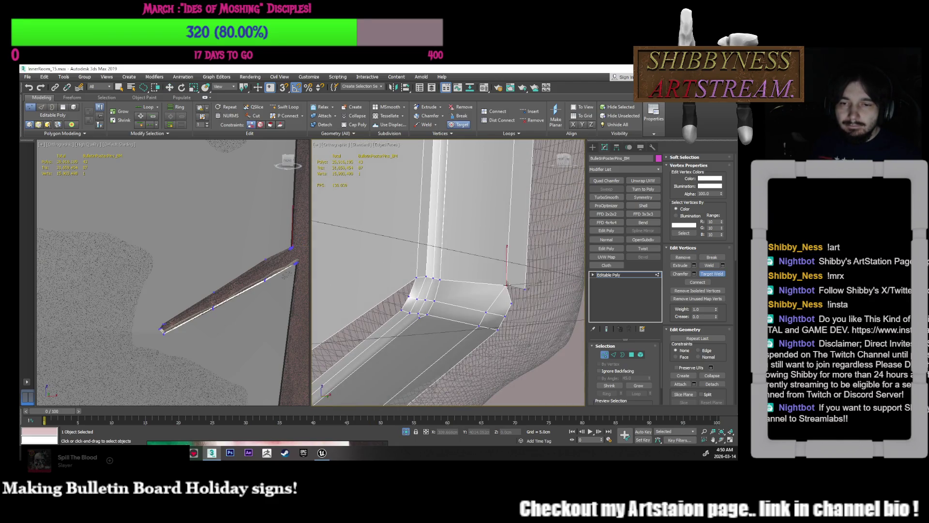
left_click(513, 305)
key("w")
mouse_move(504, 314)
middle_mouse_down()
mouse_move(543, 301)
mouse_move(535, 323)
middle_mouse_up()
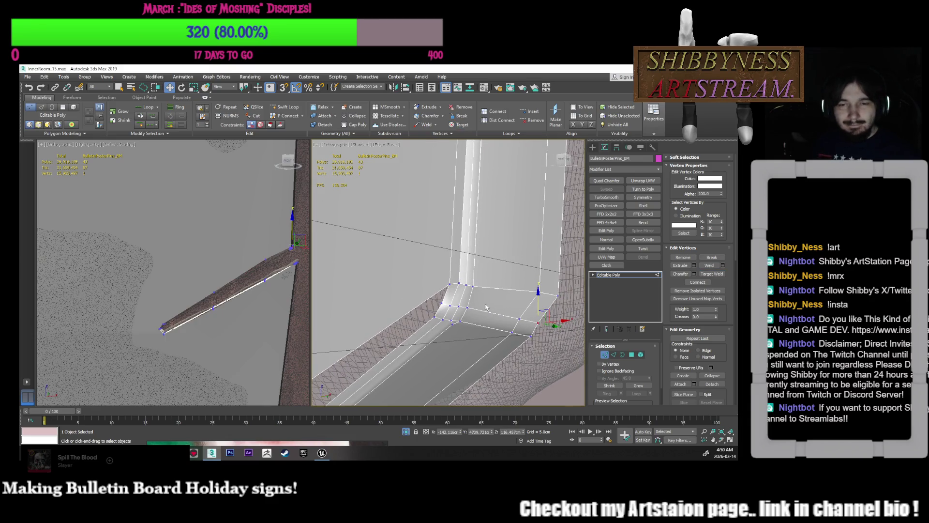
- Set Edge sub-object mode with Edge constraints and zoom in on the board corner
key("2")
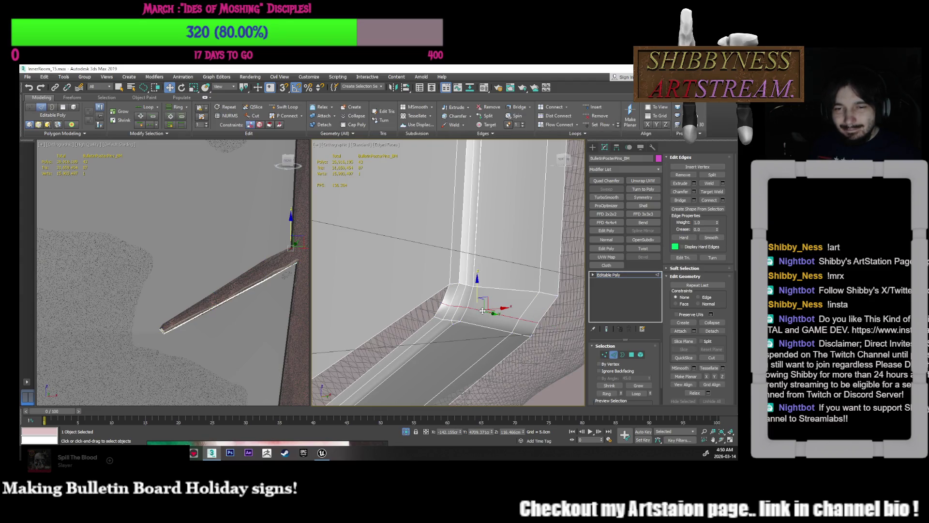
left_click(699, 297)
middle_click_drag(464, 290, 493, 282, "alt")
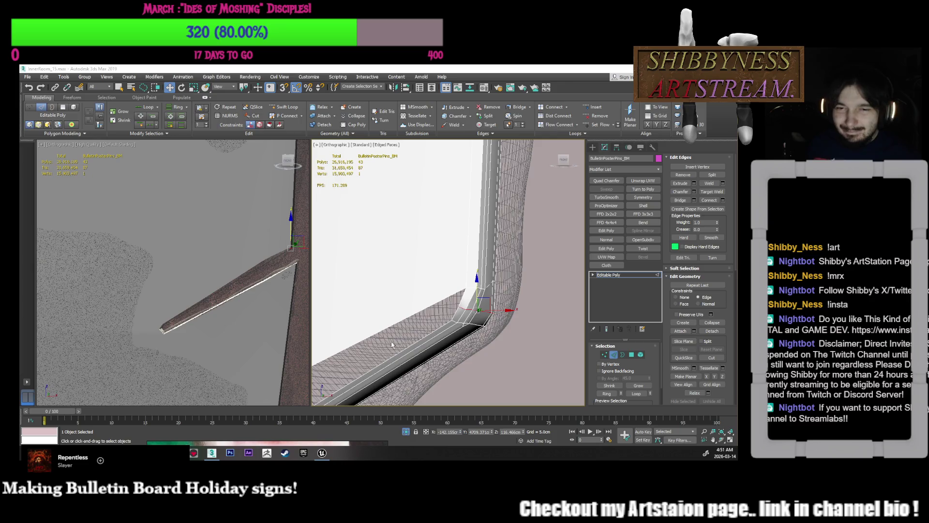
scroll(392, 345, "down", 3)
mouse_move(460, 335)
middle_mouse_down()
mouse_move(438, 329)
mouse_move(462, 325)
mouse_move(468, 289)
mouse_move(475, 350)
mouse_move(459, 356)
mouse_move(476, 343)
middle_mouse_up()
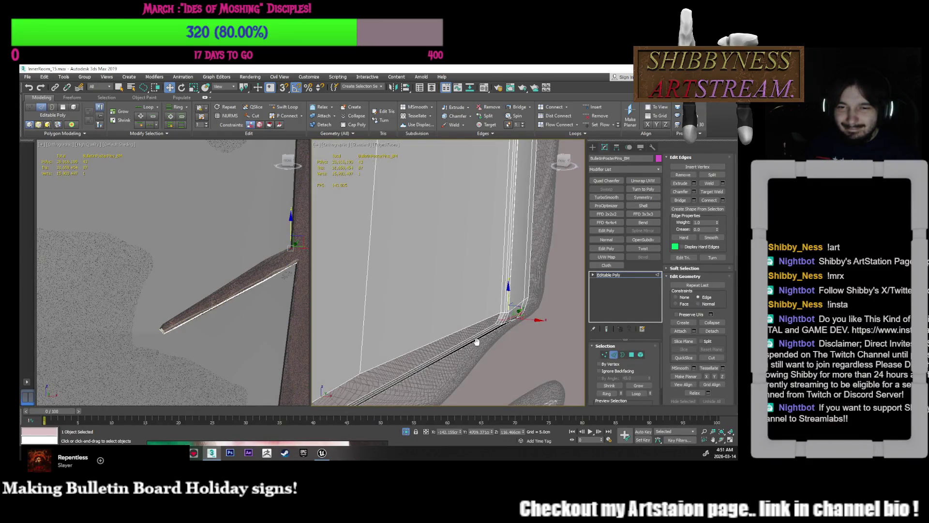
- Add a Swift Loop edge loop near the board's lower corner
left_click(283, 107)
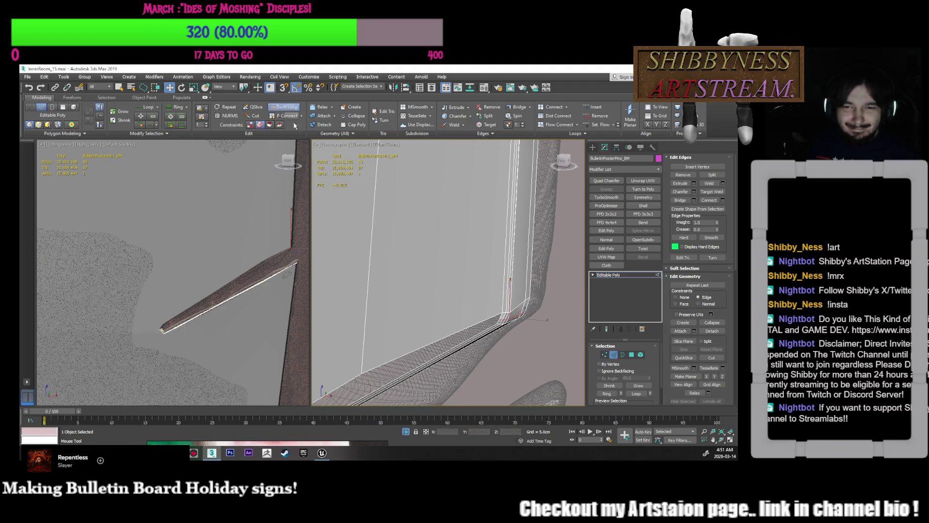
left_click(486, 316)
right_click(488, 328)
scroll(488, 328, "down", 5)
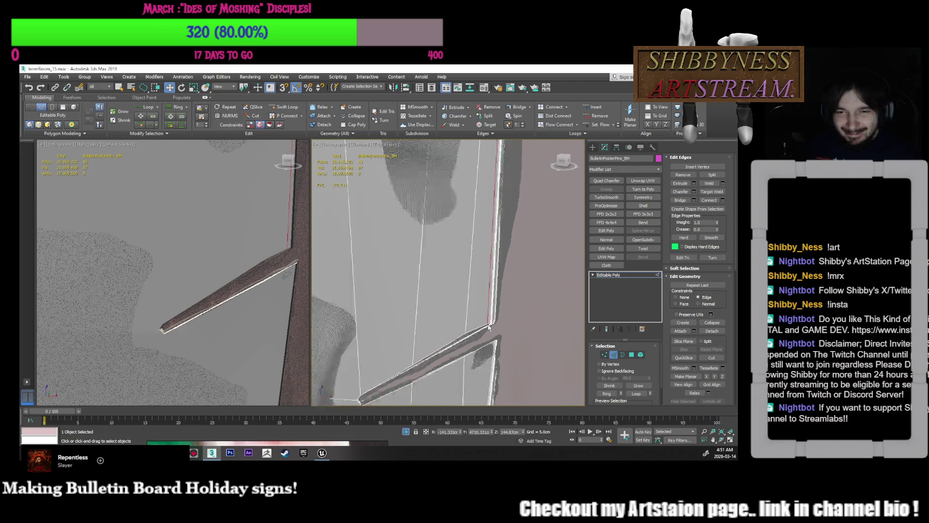
scroll(489, 328, "up", 6)
scroll(488, 329, "down", 2)
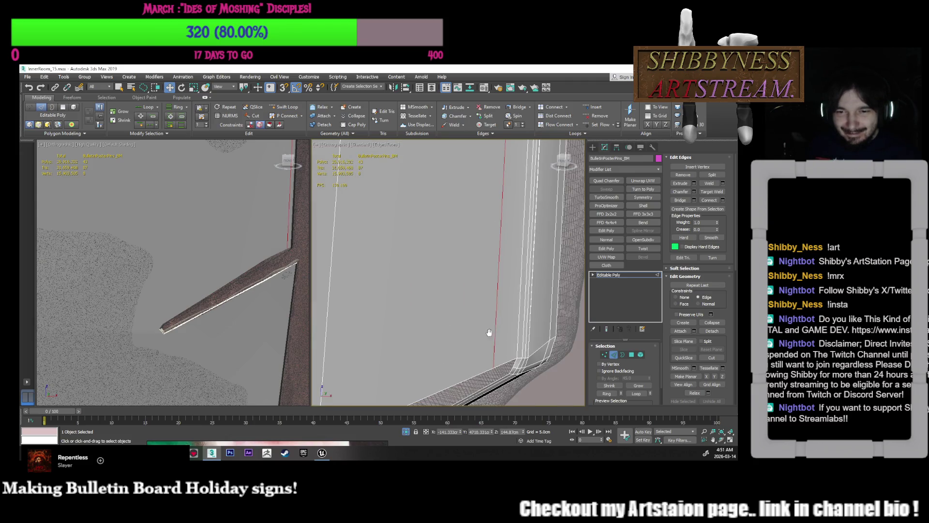
middle_click_drag(489, 329, 497, 287)
- Bridge the selected corner edge, then check the open borders along the board edge
left_click(517, 312)
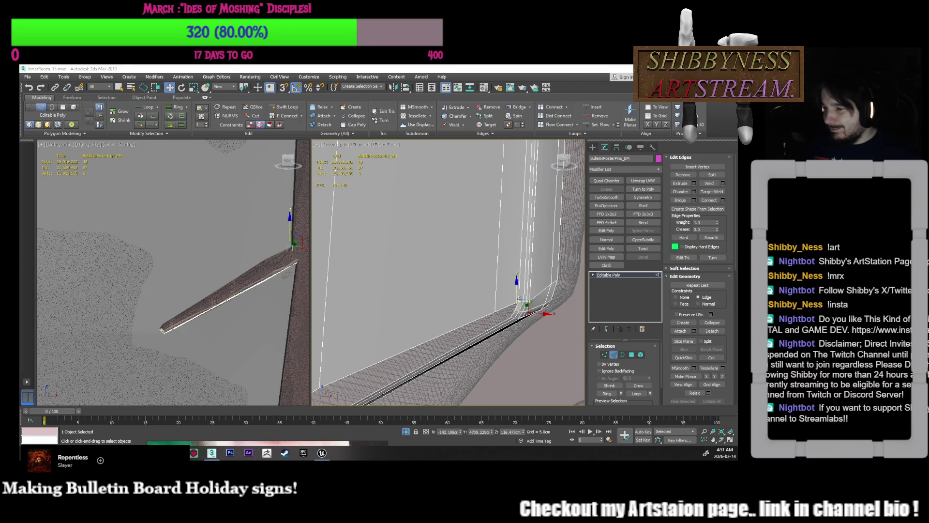
mouse_move(542, 310)
middle_mouse_down("alt")
mouse_move(520, 295)
mouse_move(527, 298)
middle_mouse_up("alt")
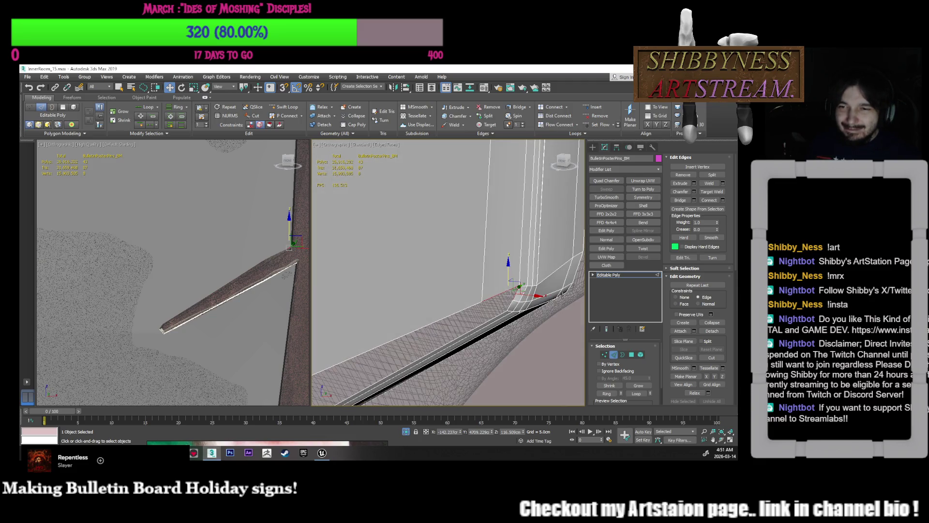
left_click(681, 200)
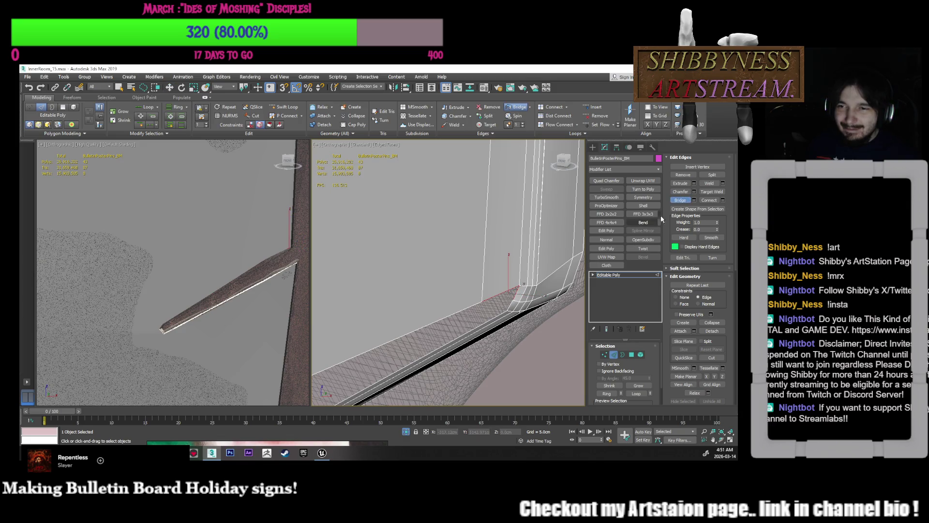
middle_click_drag(465, 328, 481, 285, "alt")
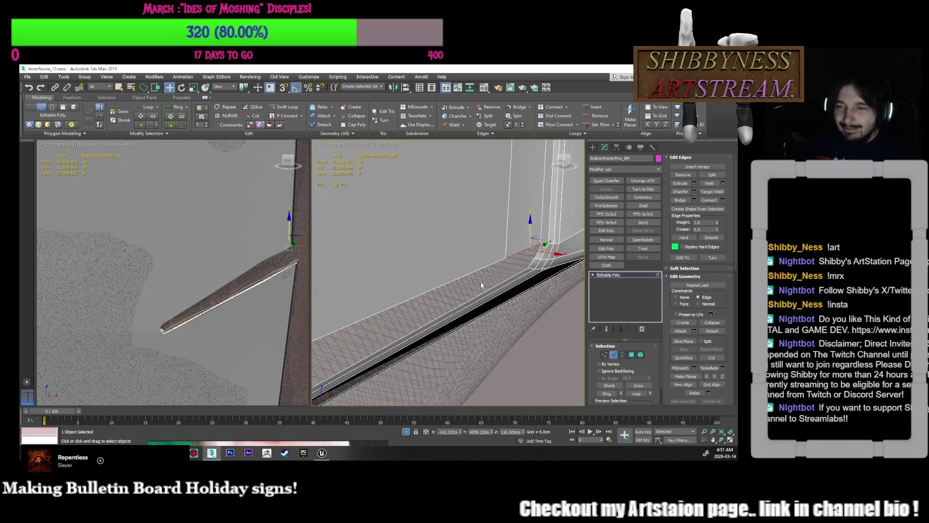
right_click(527, 262)
mouse_move(539, 241)
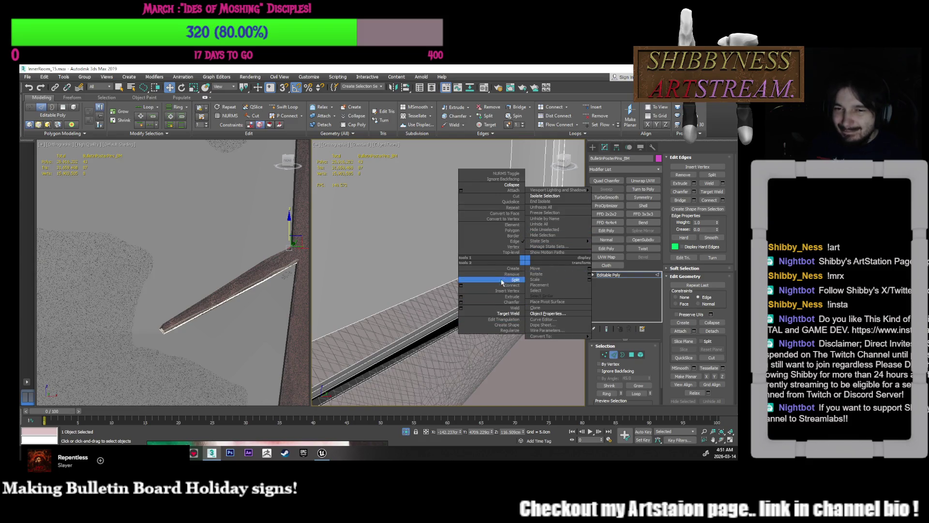
left_click(511, 239)
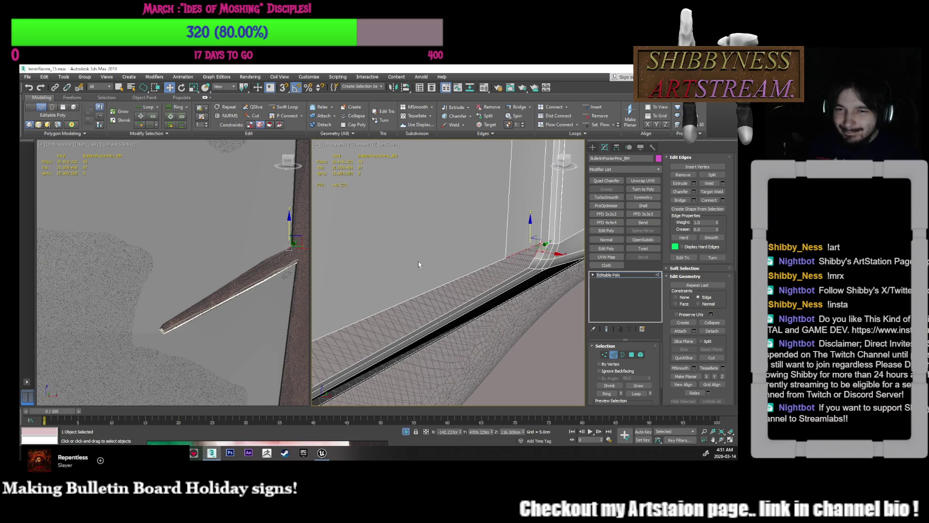
mouse_move(557, 315)
middle_mouse_down("alt")
mouse_move(518, 295)
mouse_move(515, 307)
mouse_move(499, 309)
middle_mouse_up("alt")
left_click(497, 299)
- Return to Edge mode and frame the chamfered corner piece of the frame
key("6")
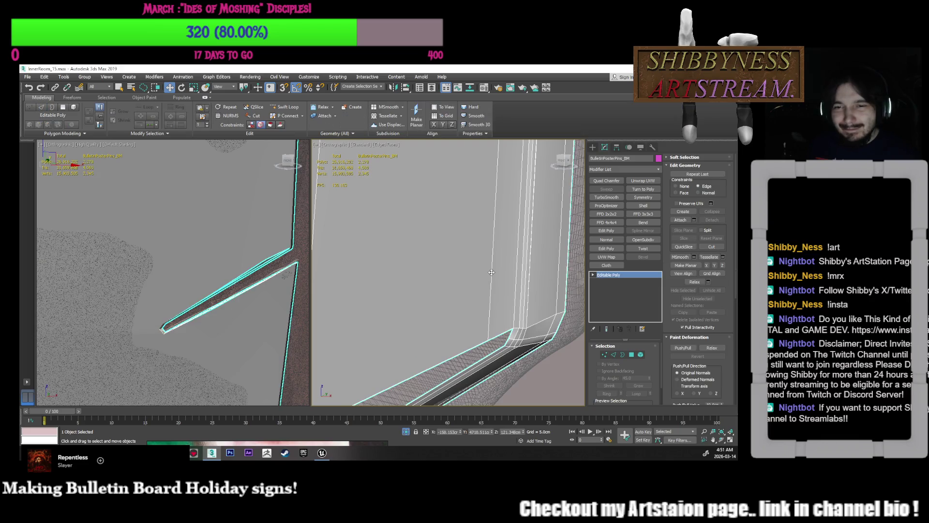
key("2")
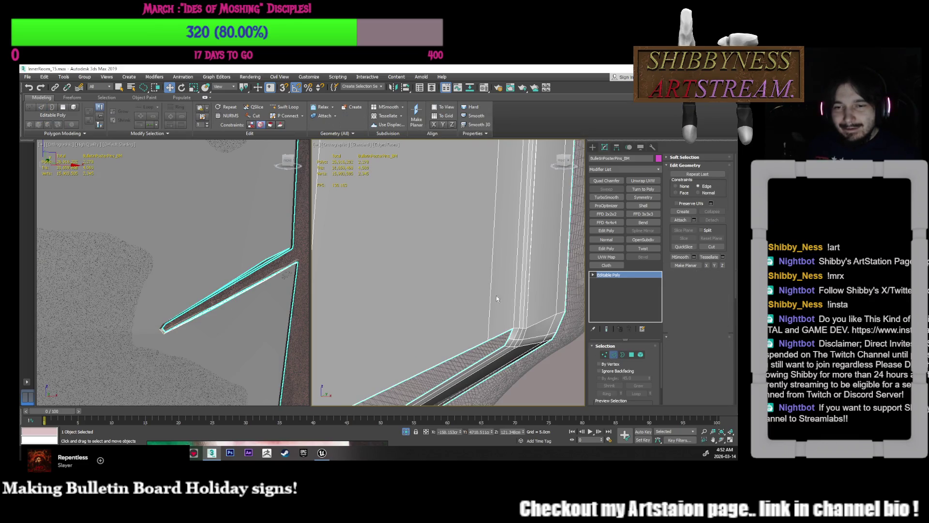
middle_click_drag(491, 299, 489, 339, "alt")
mouse_move(484, 277)
middle_mouse_down()
mouse_move(479, 252)
mouse_move(504, 332)
mouse_move(516, 311)
middle_mouse_up()
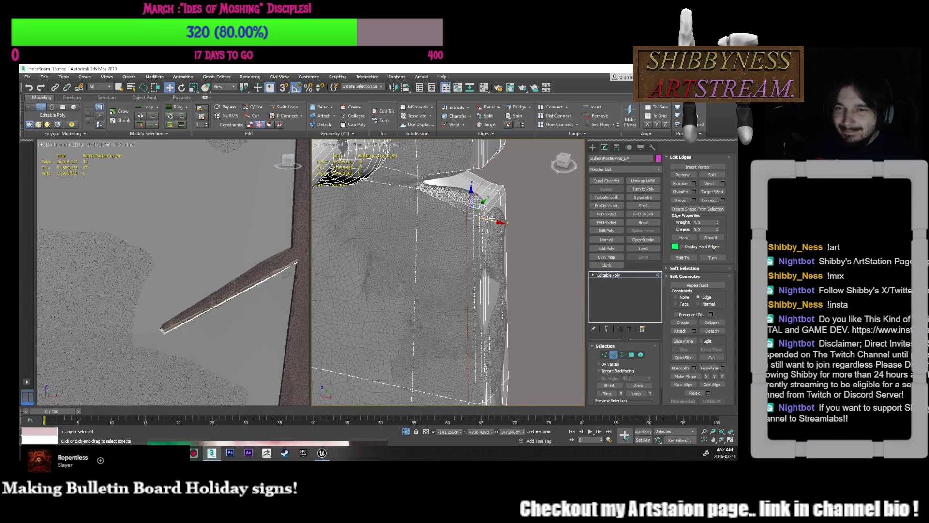
mouse_move(489, 219)
middle_mouse_down()
mouse_move(492, 238)
mouse_move(481, 209)
mouse_move(484, 169)
mouse_move(489, 199)
mouse_move(447, 252)
middle_mouse_up()
scroll(484, 236, "up", 5)
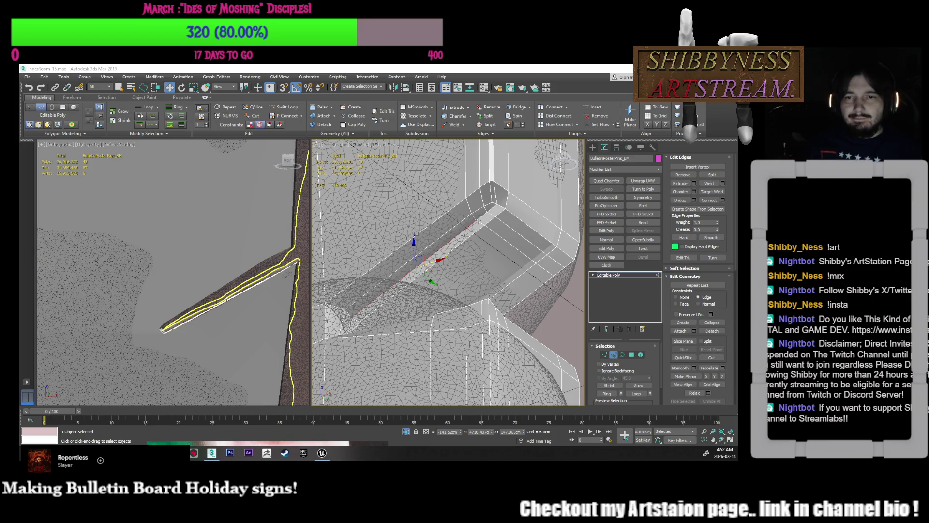
mouse_move(542, 191)
middle_mouse_down("alt")
mouse_move(481, 213)
mouse_move(501, 217)
middle_mouse_up("alt")
- Using Screen coordinates, rotate the corner piece -30 degrees around Z
right_click(521, 236)
left_click(490, 208)
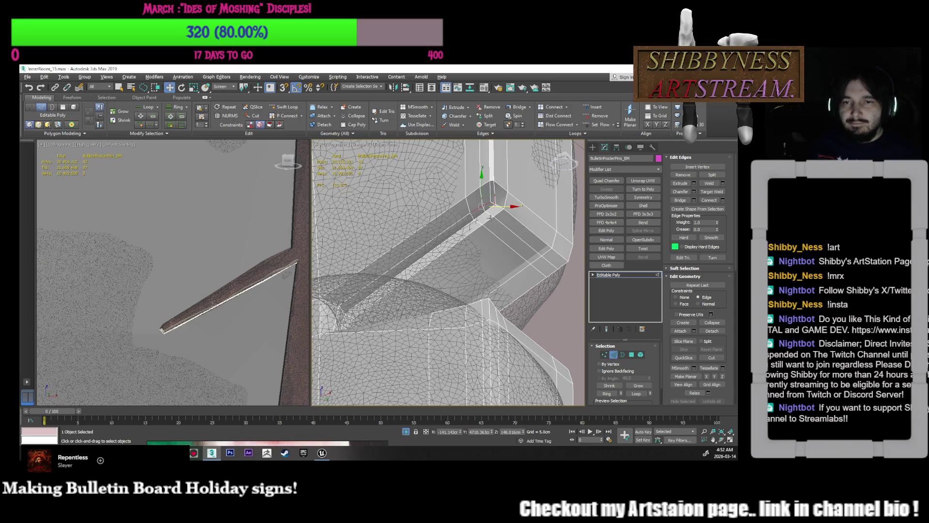
key("e")
key("r")
right_click(481, 194)
left_click(481, 173)
key("e")
left_click_drag(500, 196, 487, 188)
key("w")
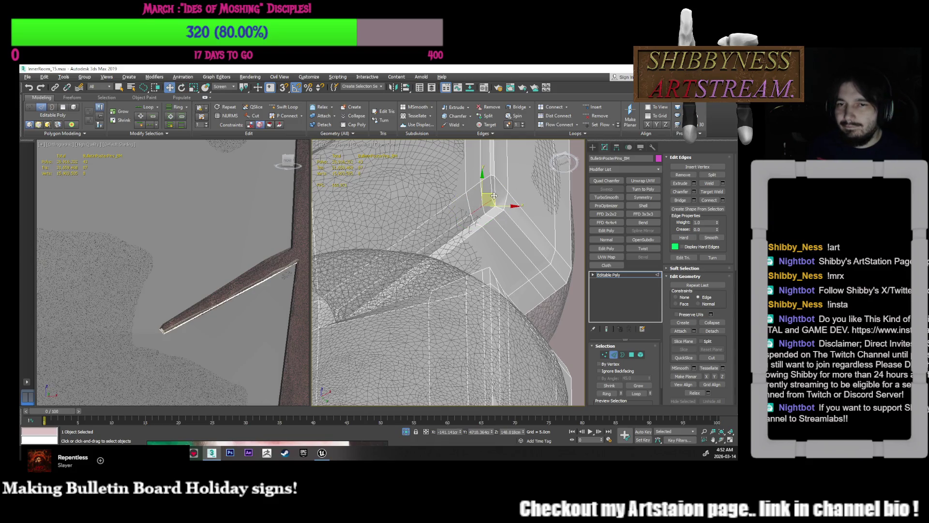
- Set the transform reference coordinate system back to World
mouse_move(490, 190)
middle_mouse_down("alt")
mouse_move(548, 246)
mouse_move(518, 232)
mouse_move(525, 243)
middle_mouse_up("alt")
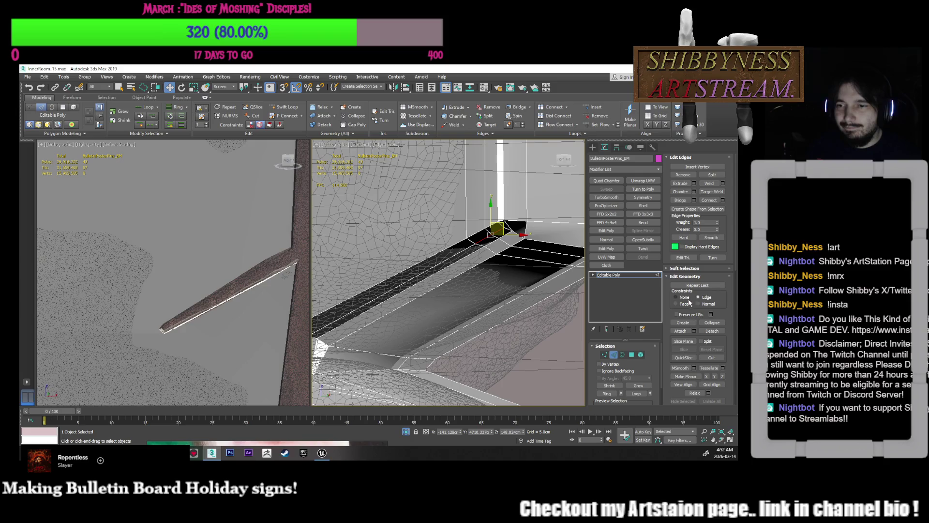
middle_click_drag(499, 238, 506, 233, "alt")
right_click(511, 228, "alt")
left_click(533, 185)
middle_click_drag(509, 228, 405, 279, "alt")
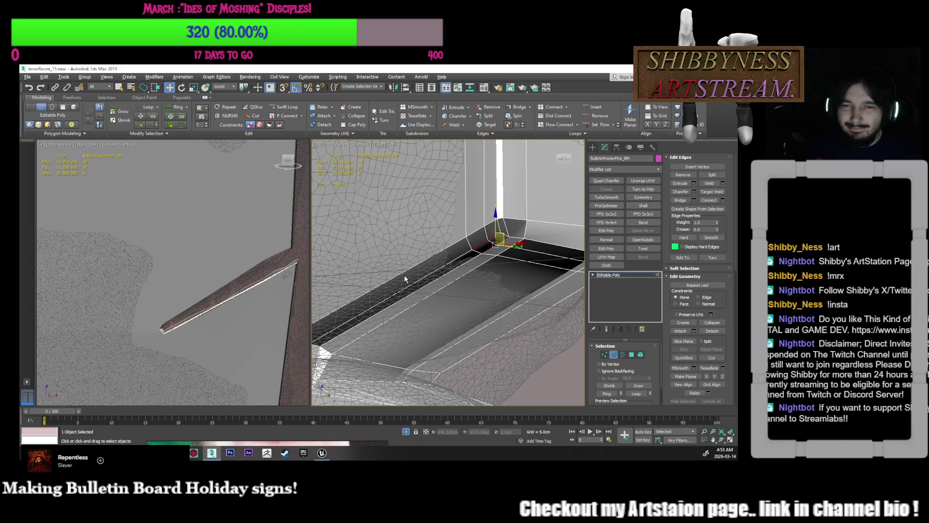
scroll(208, 281, "down", 10)
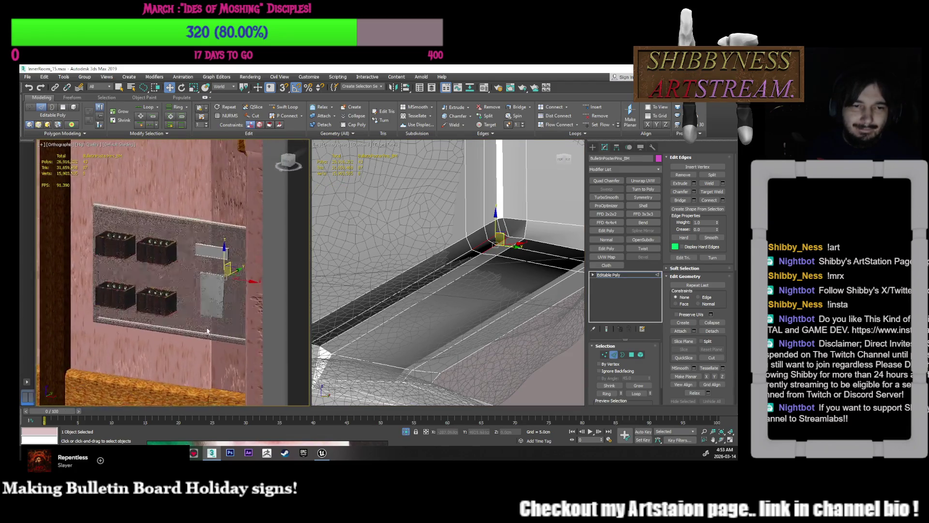
- Select the bulletin board, clear its edge selection and return to object level
scroll(207, 330, "up", 10)
middle_click_drag(201, 272, 273, 274)
scroll(273, 273, "up", 5)
scroll(520, 301, "down", 5)
mouse_move(520, 300)
middle_mouse_down("alt")
mouse_move(468, 257)
mouse_move(505, 319)
middle_mouse_up("alt")
left_click(469, 248)
left_click(505, 320)
key("2")
- Save the 3ds Max scene and bring the Unreal Editor to the front
left_click(27, 77)
left_click(48, 133)
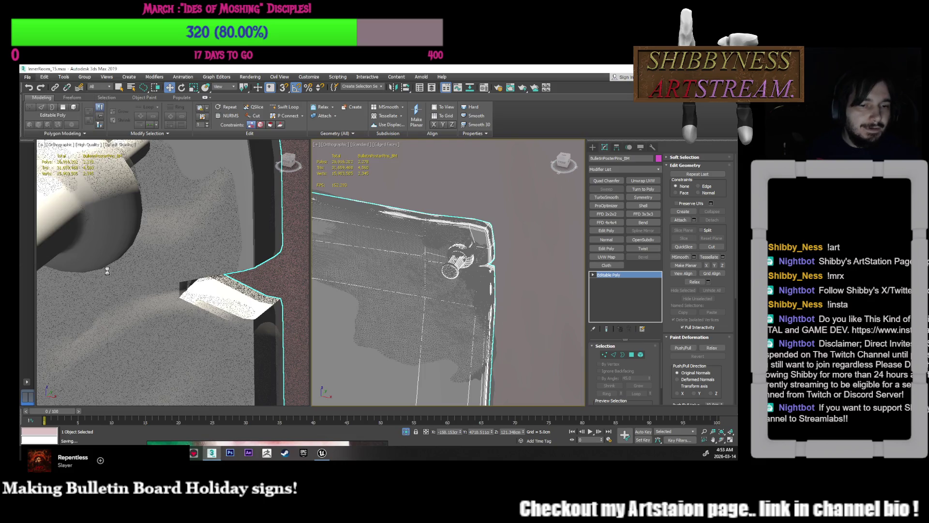
mouse_move(176, 452)
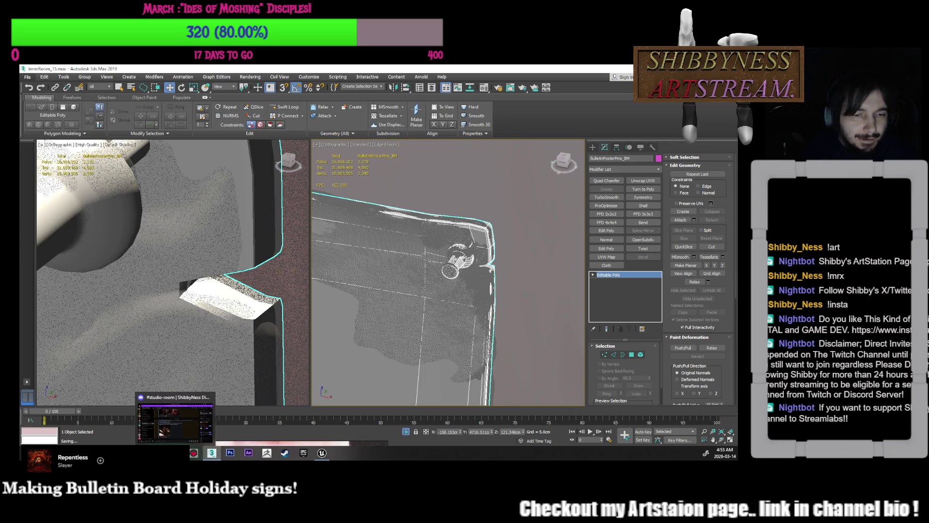
left_click(322, 453)
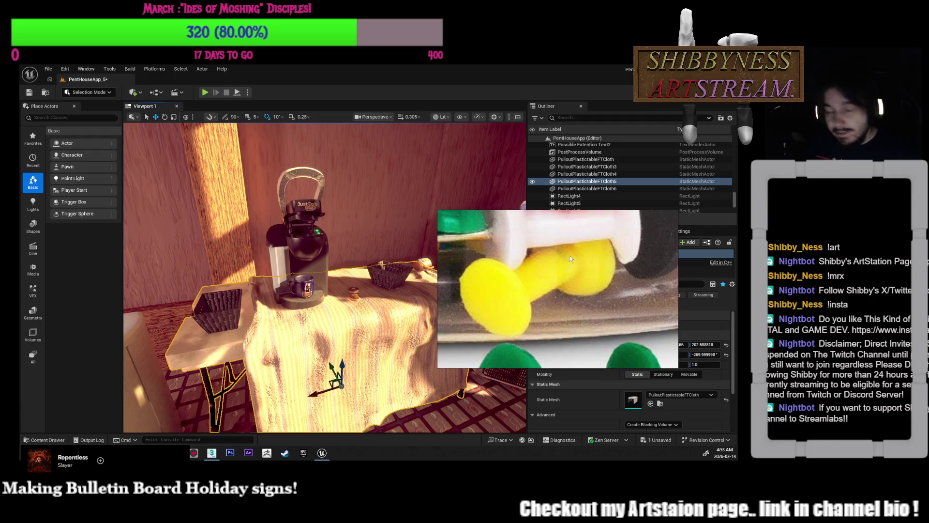
- After viewing the PentHouseApp level in Unreal, switch back to 3ds Max
left_click(212, 454)
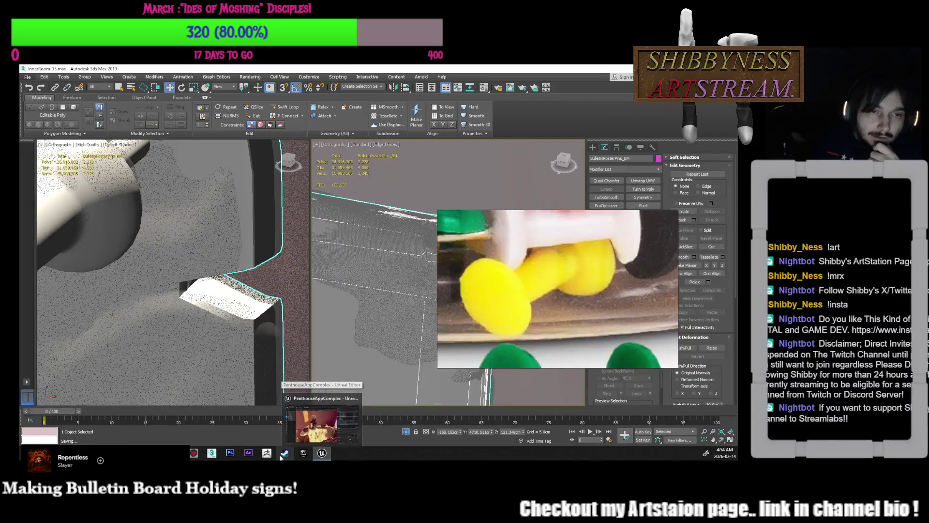
- Orbit to the bulletin board wall, deselect the pin, and zoom out to a top-down room overview
scroll(253, 300, "down", 5)
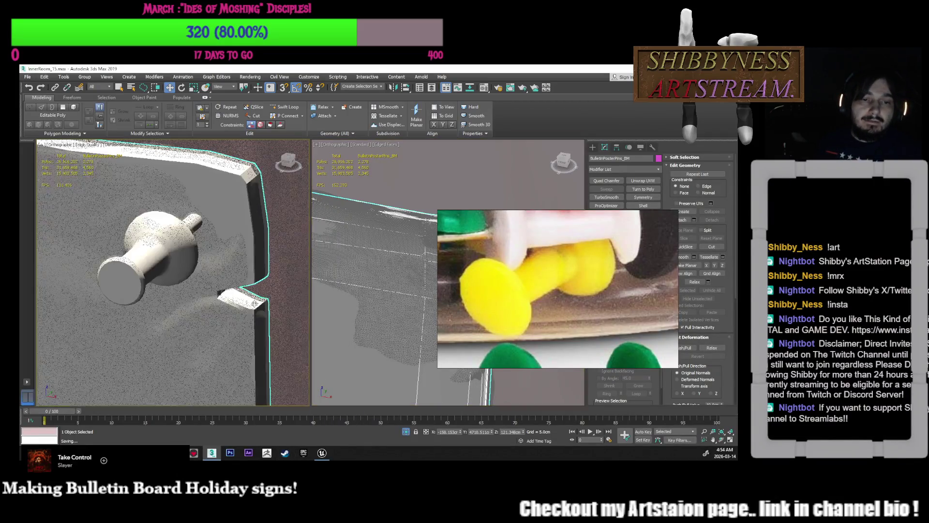
scroll(244, 318, "up", 5)
scroll(395, 321, "down", 10)
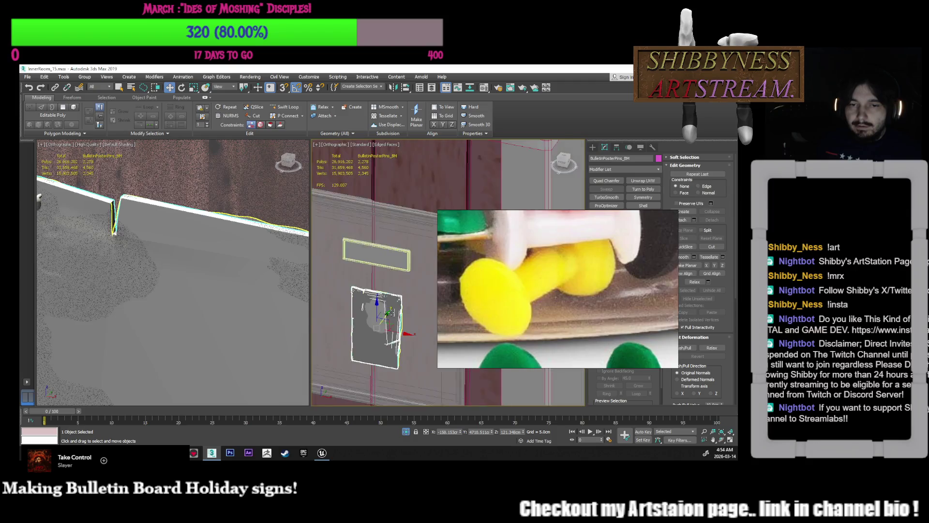
middle_click_drag(395, 321, 493, 286, "alt")
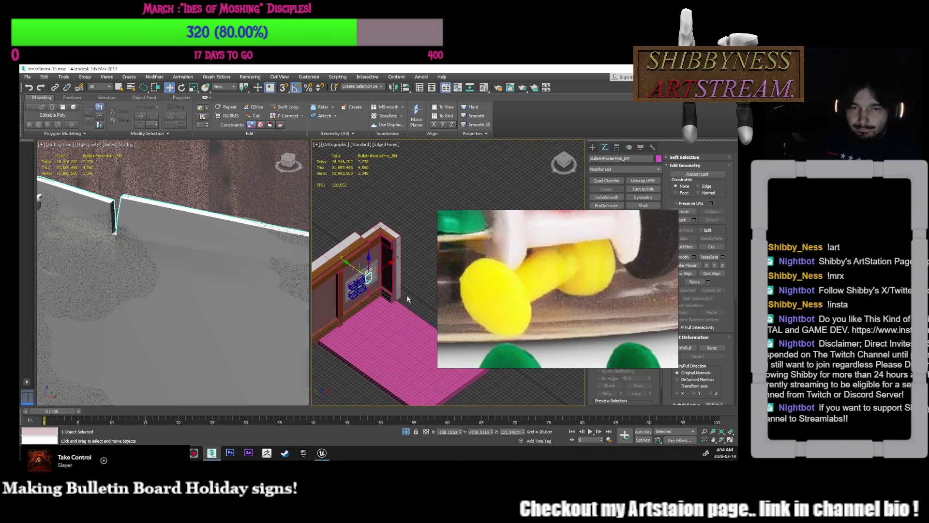
scroll(503, 286, "up", 4)
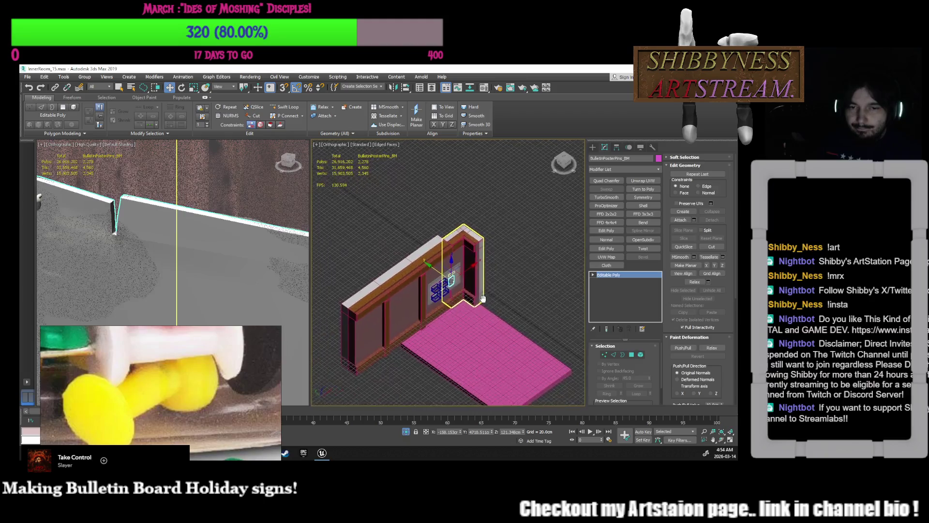
left_click(509, 294)
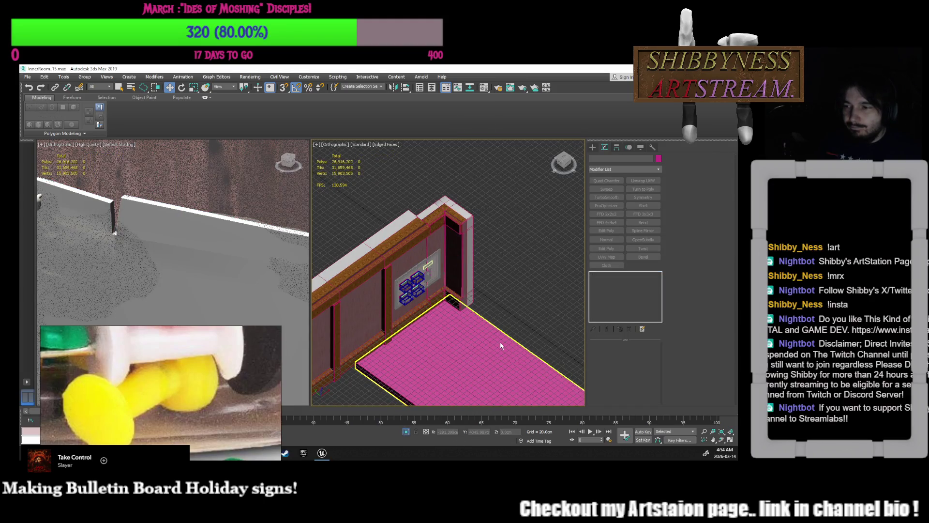
scroll(501, 341, "down", 5)
mouse_move(500, 342)
middle_mouse_down("alt")
mouse_move(490, 320)
mouse_move(498, 338)
middle_mouse_up("alt")
- Zoom in on the coffee-machine table and select the DoughnutBox_Low model
scroll(498, 339, "up", 8)
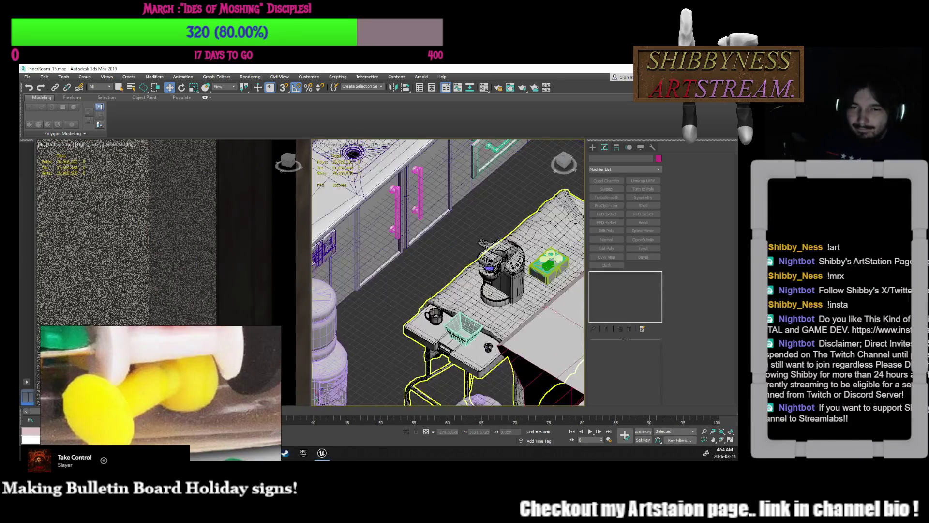
middle_click_drag(511, 289, 490, 283)
scroll(490, 283, "up", 4)
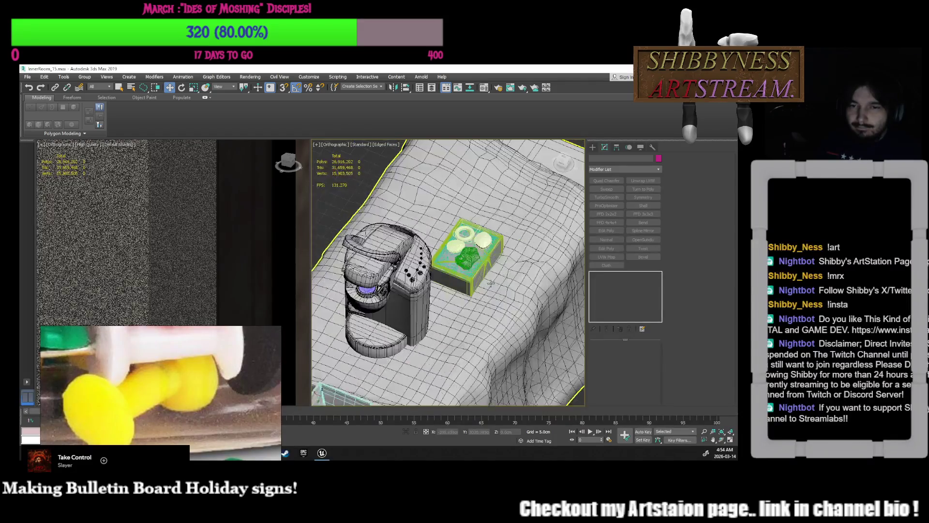
scroll(491, 283, "up", 6)
left_click(469, 301)
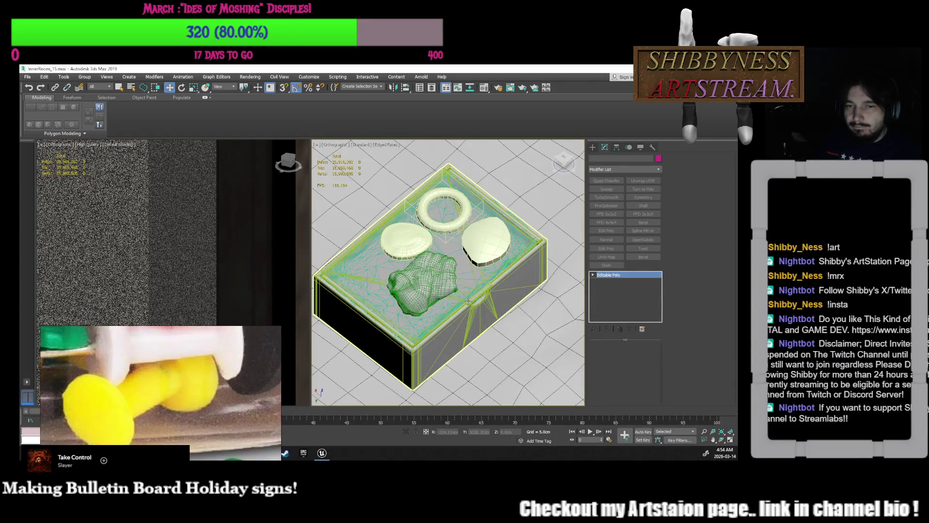
mouse_move(469, 301)
middle_mouse_down("alt")
mouse_move(469, 325)
mouse_move(484, 328)
middle_mouse_up("alt")
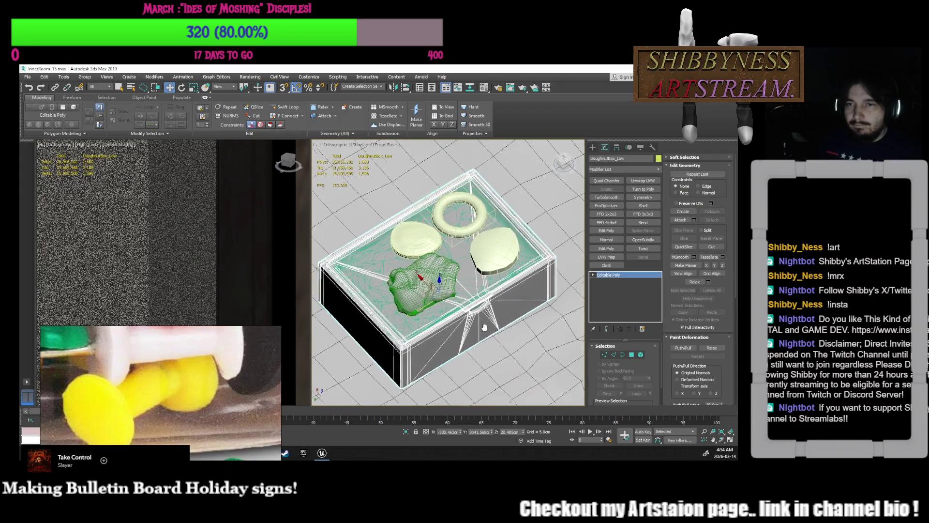
scroll(486, 314, "up", 5)
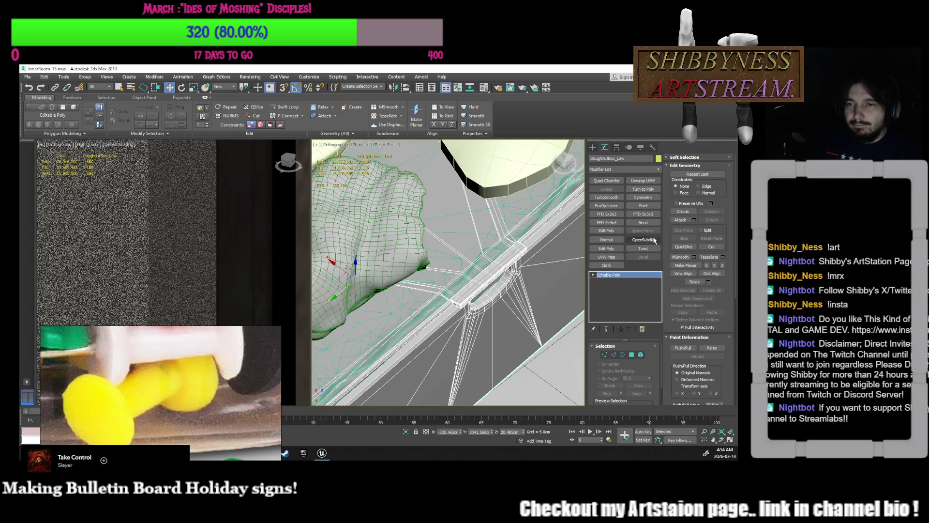
- Add an Unwrap UVW modifier to the doughnut box and open its UV editor
left_click(643, 180)
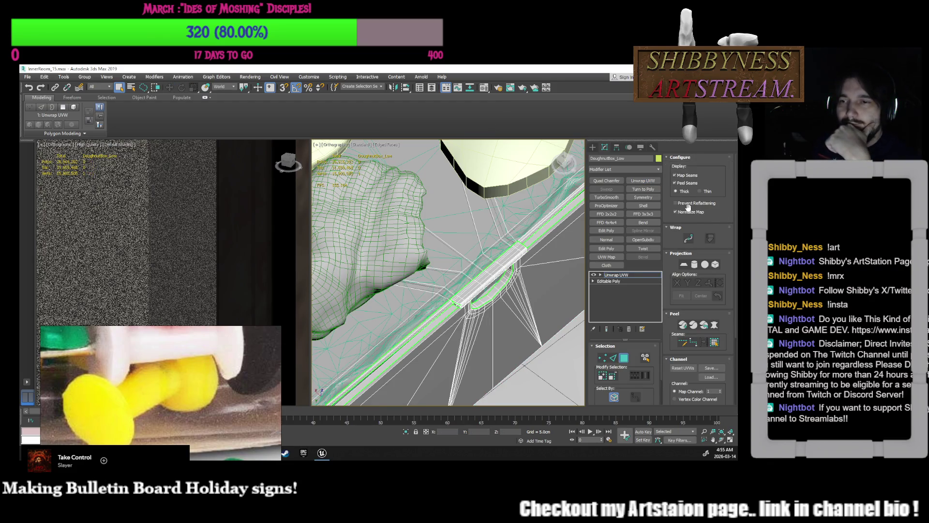
scroll(682, 219, "down", 3)
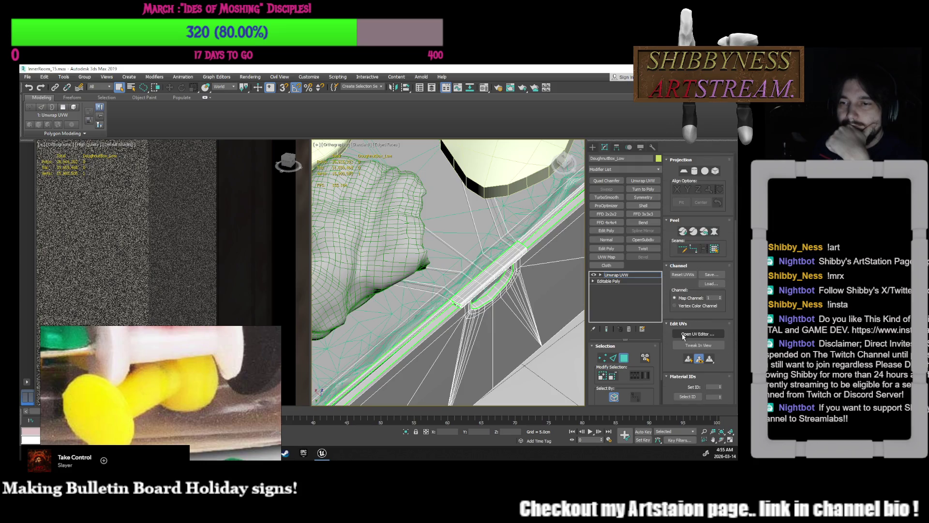
left_click(698, 333)
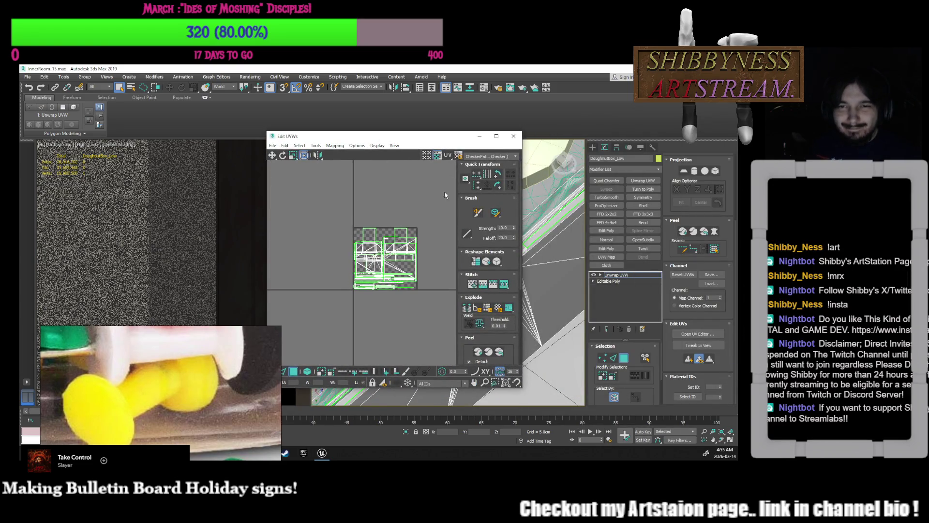
- Filter the Edit UVWs view to the DoughnutBox_TransCover material ID
left_click(433, 384)
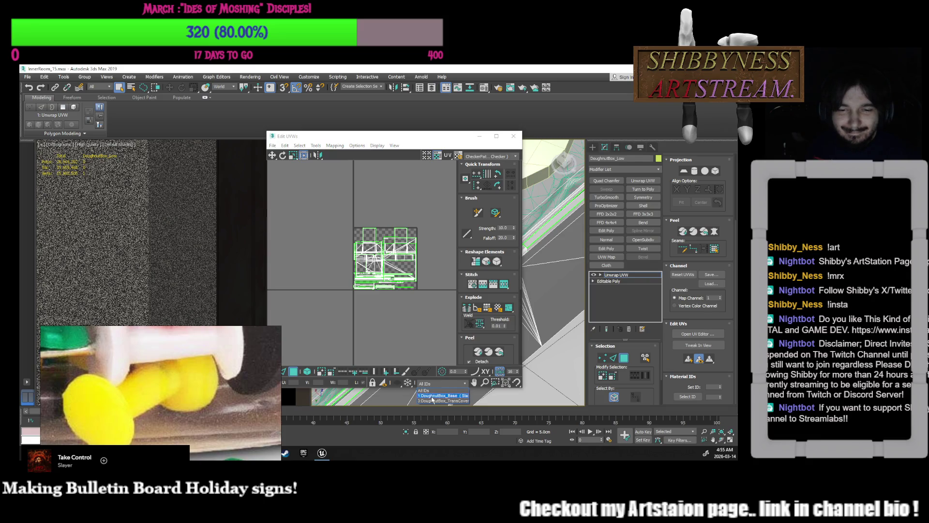
left_click(433, 397)
left_click(436, 383)
left_click(438, 403)
scroll(400, 273, "up", 3)
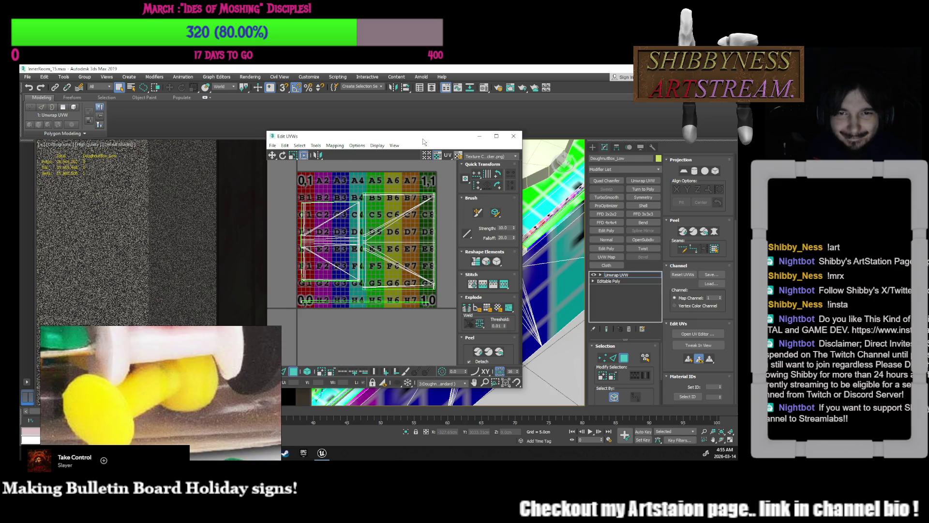
left_click_drag(416, 136, 312, 117)
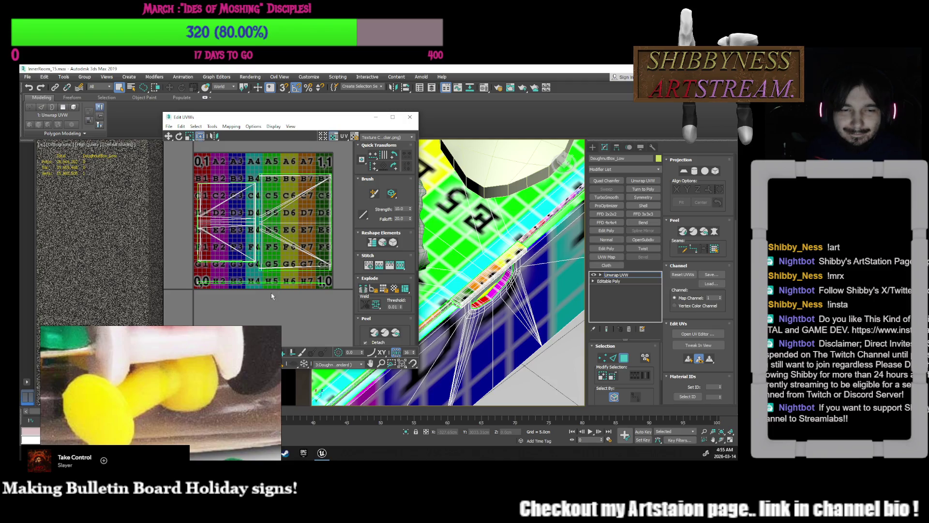
middle_click_drag(270, 299, 282, 297)
left_click_drag(304, 124, 428, 109)
- Select the bottom TransCover UV element and stretch it vertically to 234.1
left_click(328, 337)
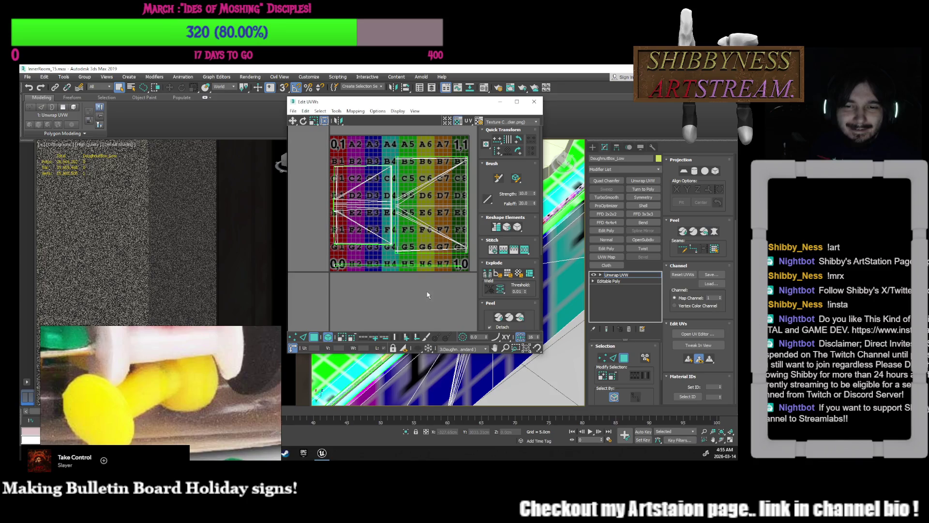
left_click_drag(454, 267, 455, 266)
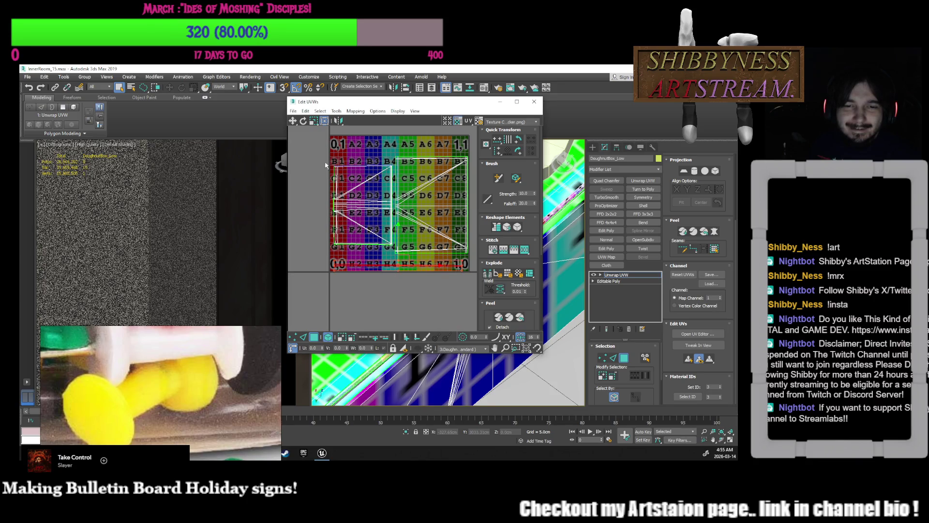
left_click(314, 121)
scroll(410, 264, "up", 1)
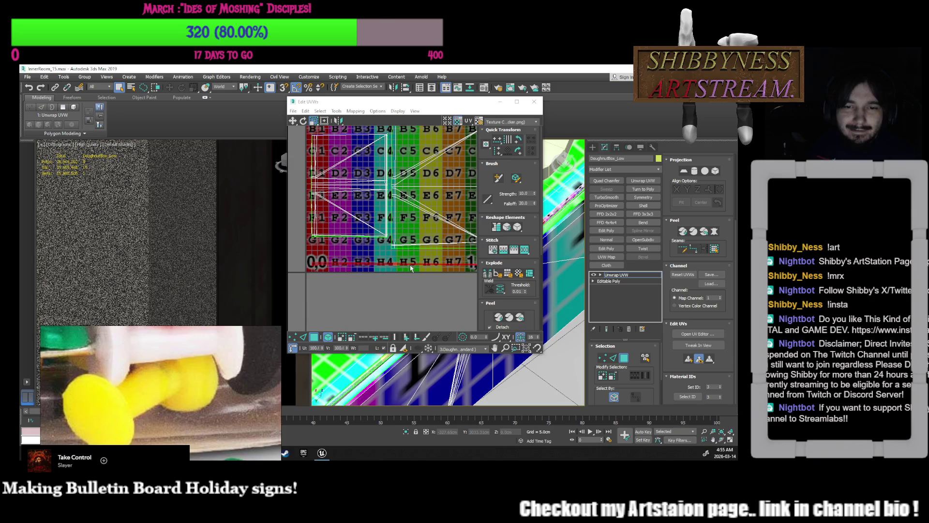
left_click_drag(410, 264, 416, 237)
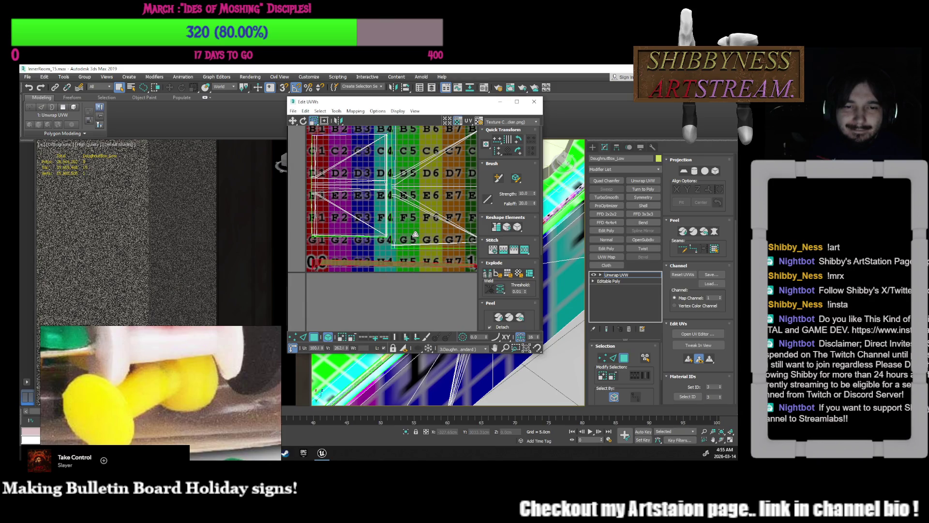
mouse_move(406, 274)
middle_mouse_down()
mouse_move(408, 258)
mouse_move(416, 270)
middle_mouse_up()
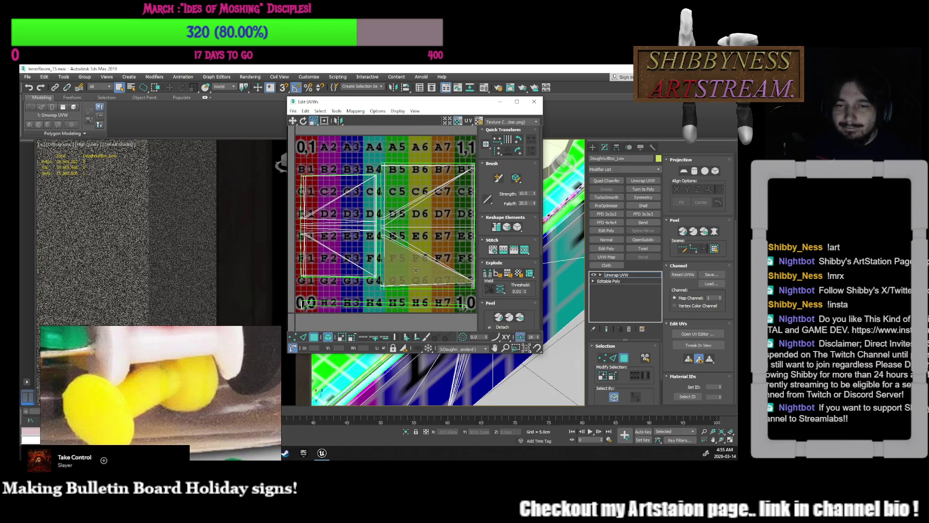
mouse_move(415, 271)
middle_mouse_down()
mouse_move(413, 278)
mouse_move(412, 263)
middle_mouse_up()
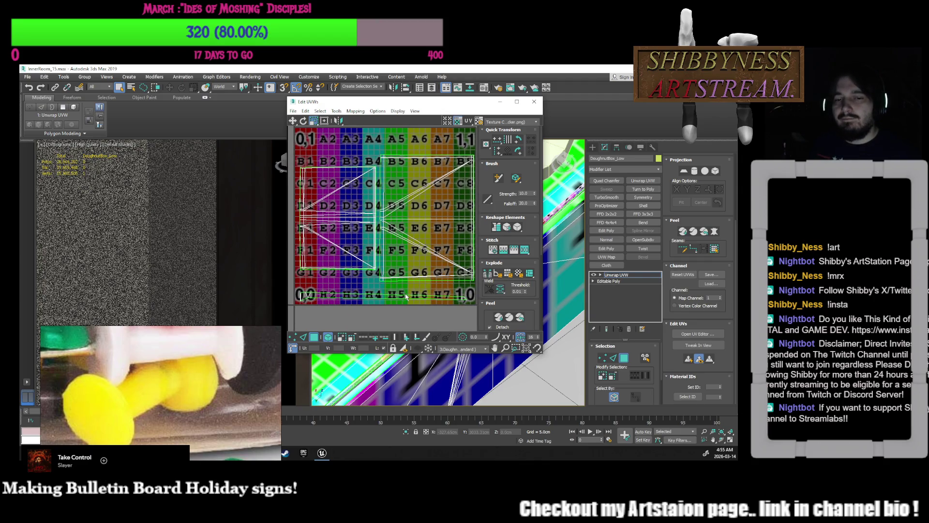
- Scale the left UV island to fill the texture square, then clear the selection
middle_click_drag(406, 296, 396, 271)
left_click(375, 256)
key("r")
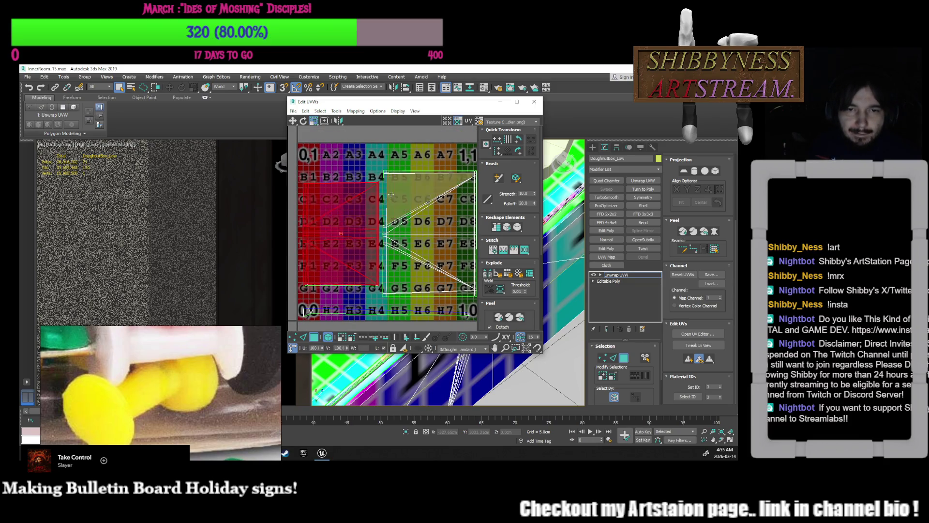
middle_click_drag(382, 233, 394, 228)
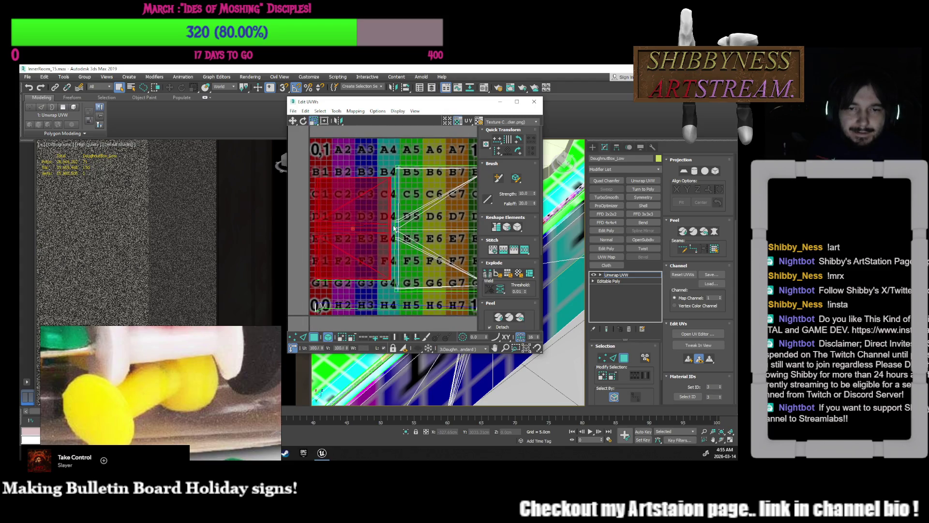
middle_click_drag(457, 189, 437, 202)
left_click(440, 180)
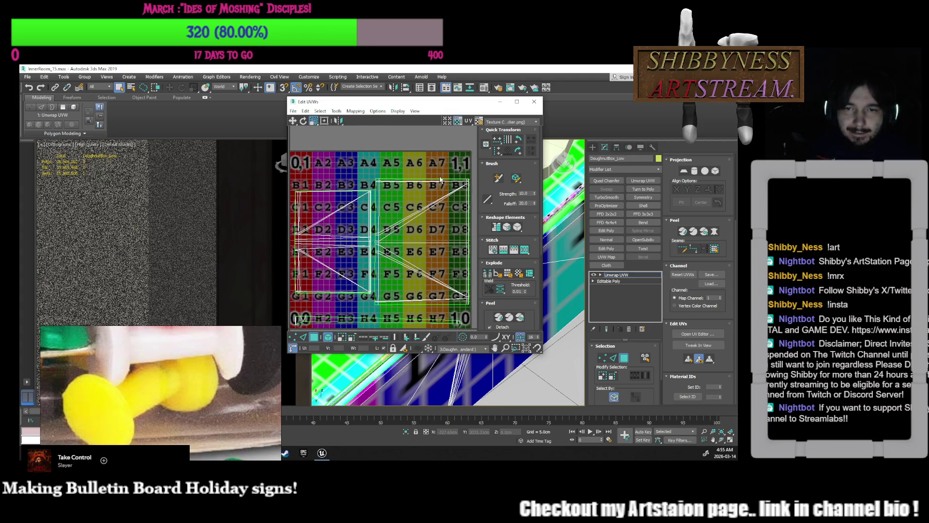
scroll(440, 180, "down", 2)
- Switch the filter back to DoughnutBox_Base and close the UV editor
left_click(446, 348)
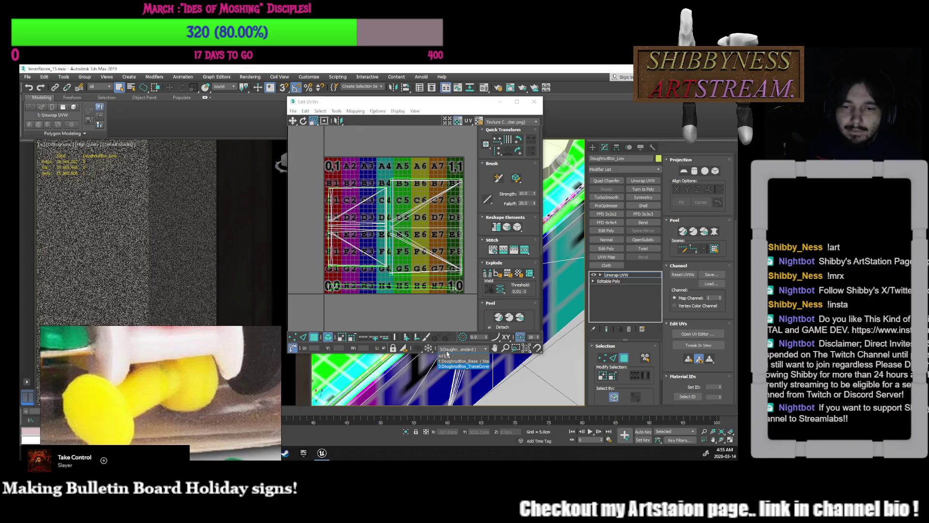
left_click(442, 358)
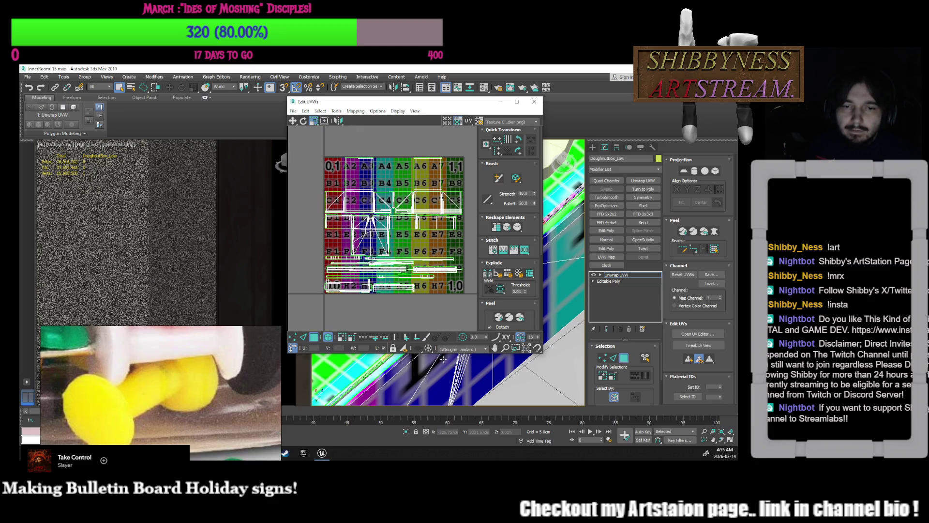
left_click(534, 102)
right_click(627, 296)
- Collapse the doughnut box's modifier stack to an Editable Poly
left_click(654, 211)
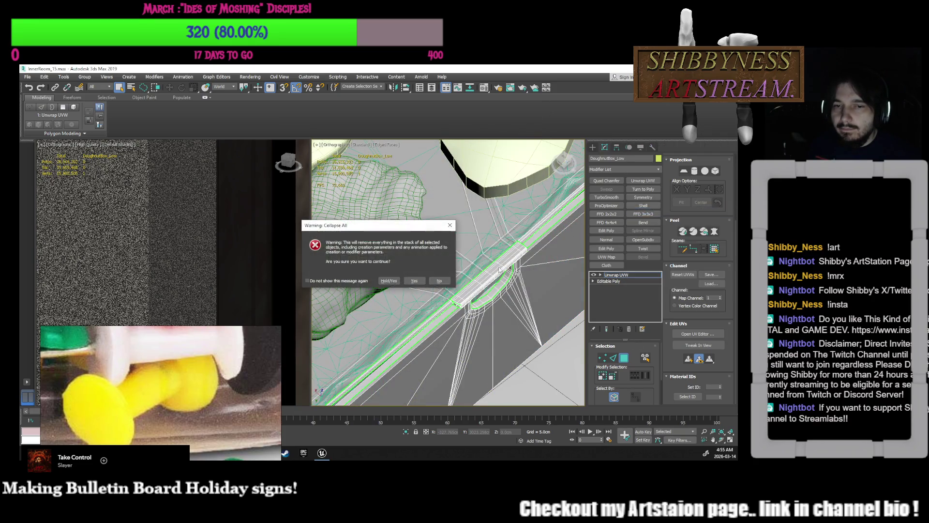
left_click(415, 282)
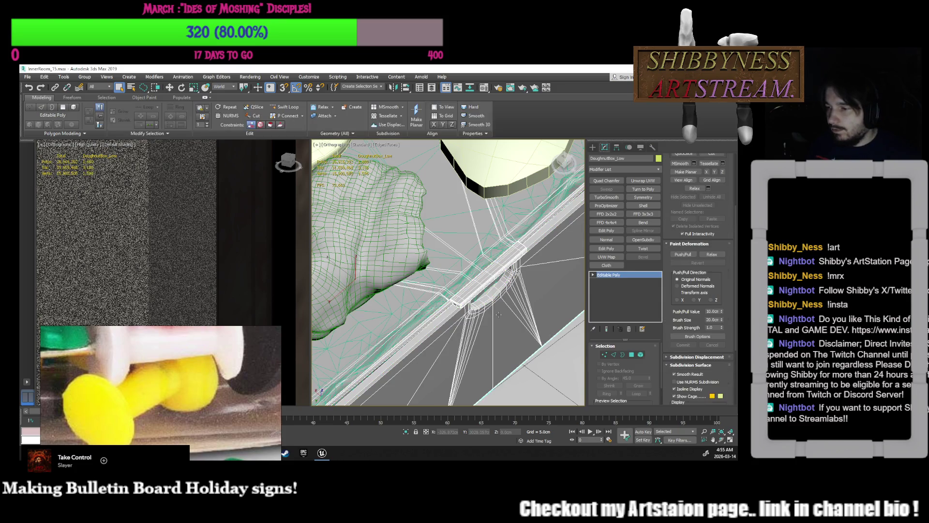
middle_click_drag(499, 314, 499, 311, "alt")
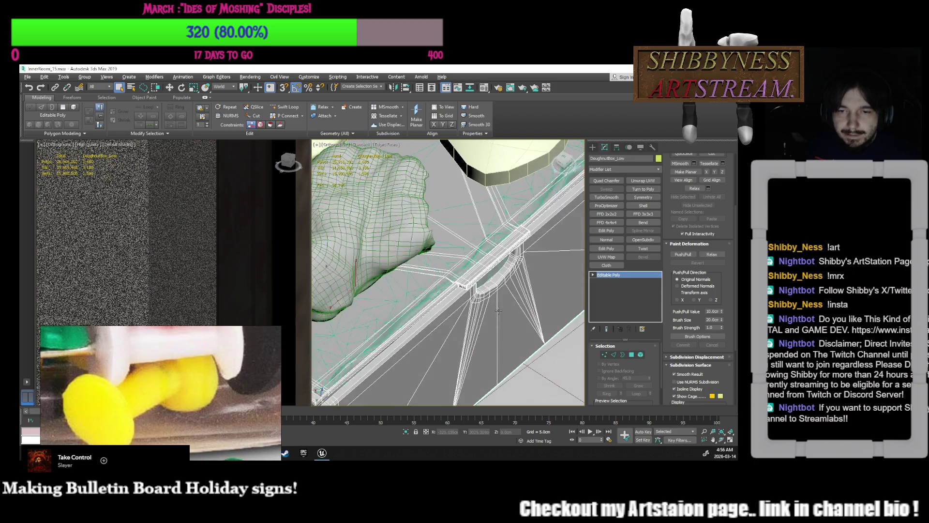
- Select the Parchmentpaper_Low mesh and its polygons at element level
left_click(494, 271)
scroll(492, 270, "down", 5)
mouse_move(492, 270)
middle_mouse_down("alt")
mouse_move(509, 271)
mouse_move(483, 259)
middle_mouse_up("alt")
scroll(679, 273, "up", 5)
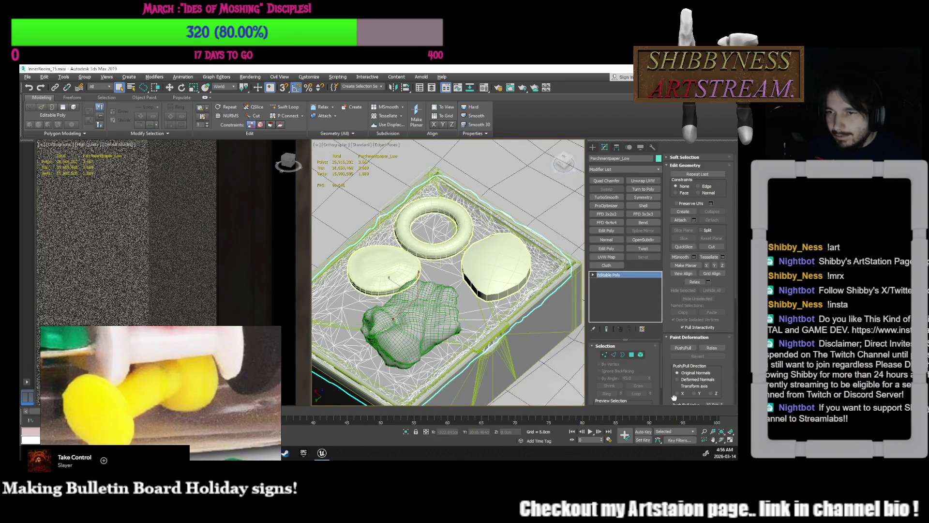
left_click(631, 355)
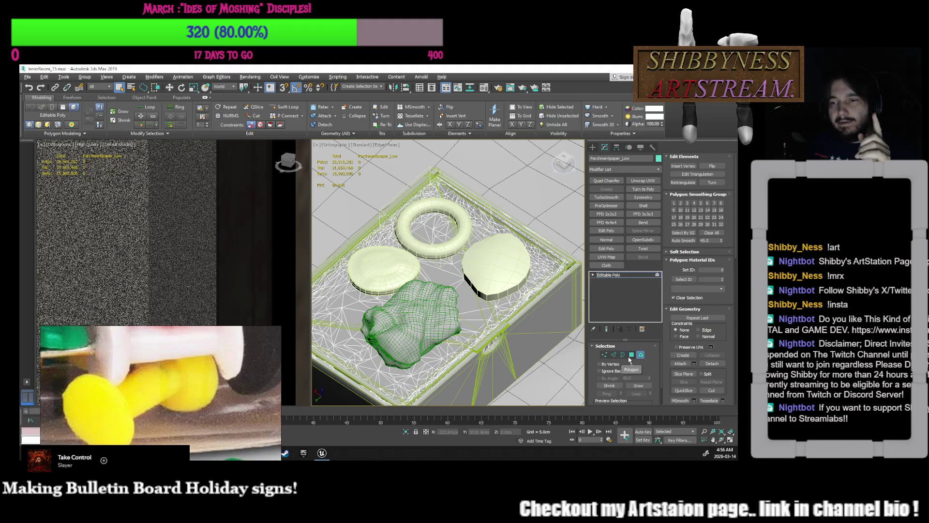
left_click(505, 305)
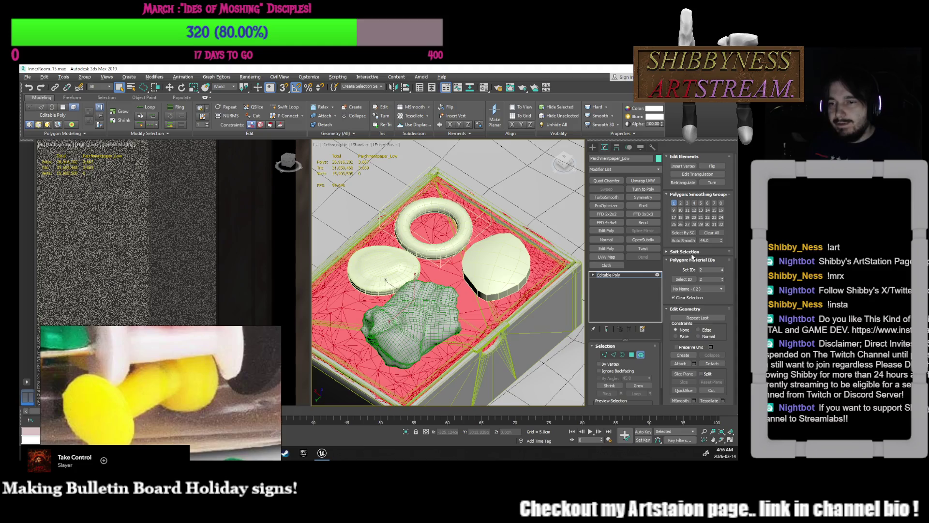
middle_click_drag(561, 223, 523, 232, "alt")
left_click(640, 355)
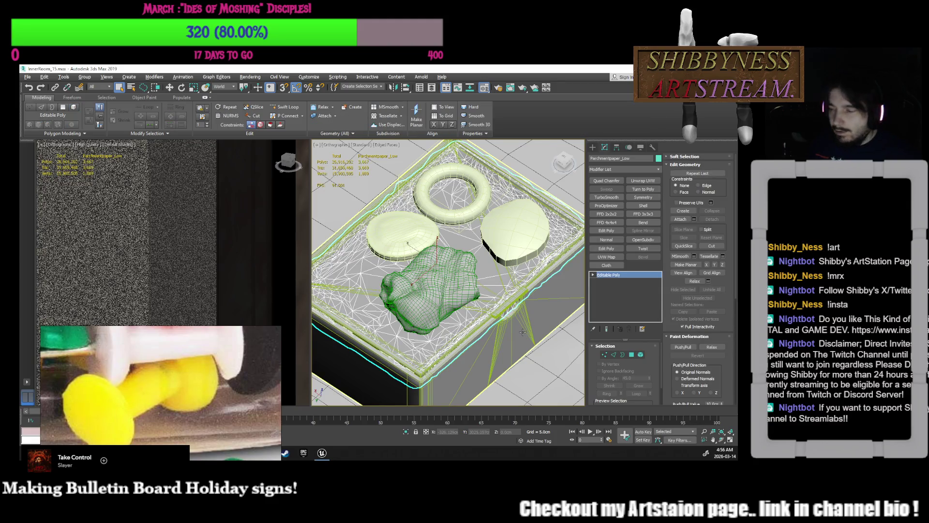
- Open the Material Editor with M and switch it to Slate mode
key("m")
left_click_drag(204, 107, 360, 125)
left_click(318, 129)
left_click(328, 145)
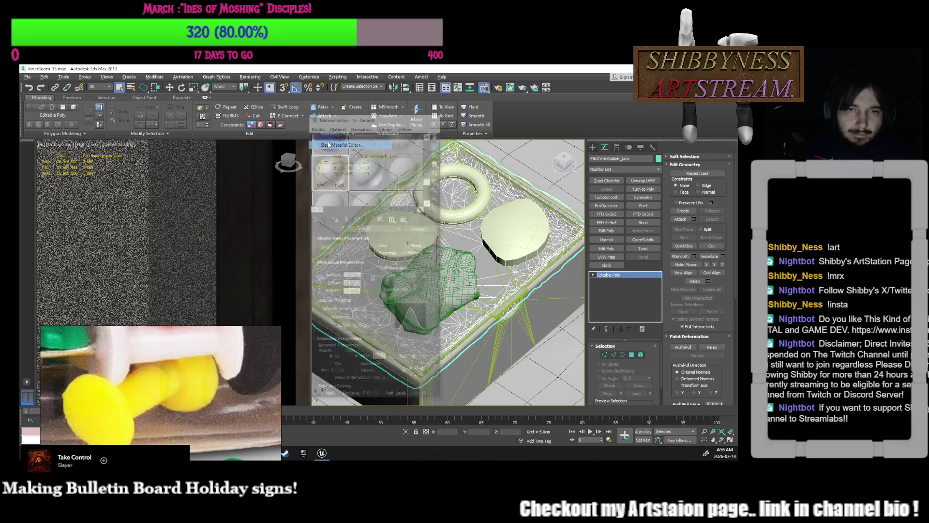
- Inspect the Multi/Sub materials and Doughnut bitmap nodes in the Slate node graph
scroll(253, 230, "down", 3)
scroll(264, 265, "up", 2)
scroll(323, 294, "up", 4)
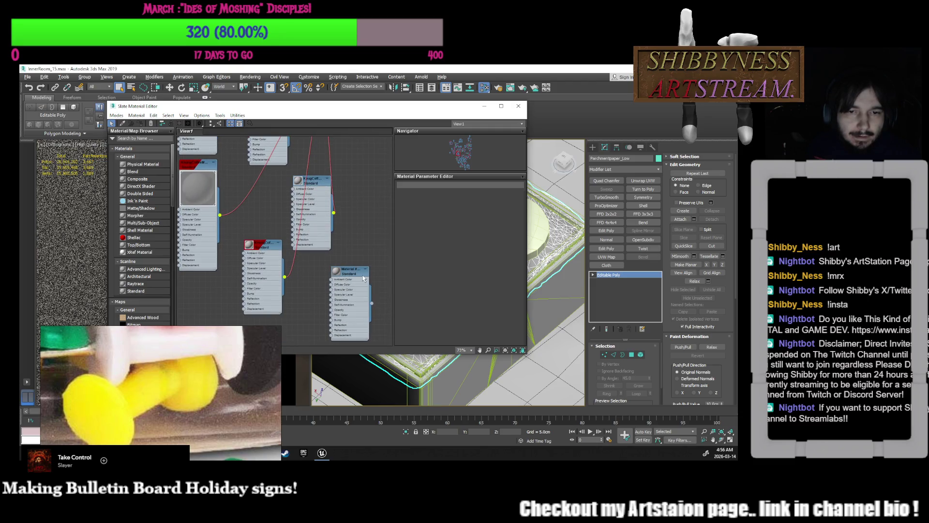
scroll(317, 253, "down", 1)
scroll(284, 244, "down", 5)
scroll(332, 199, "up", 5)
middle_click_drag(332, 213, 337, 300)
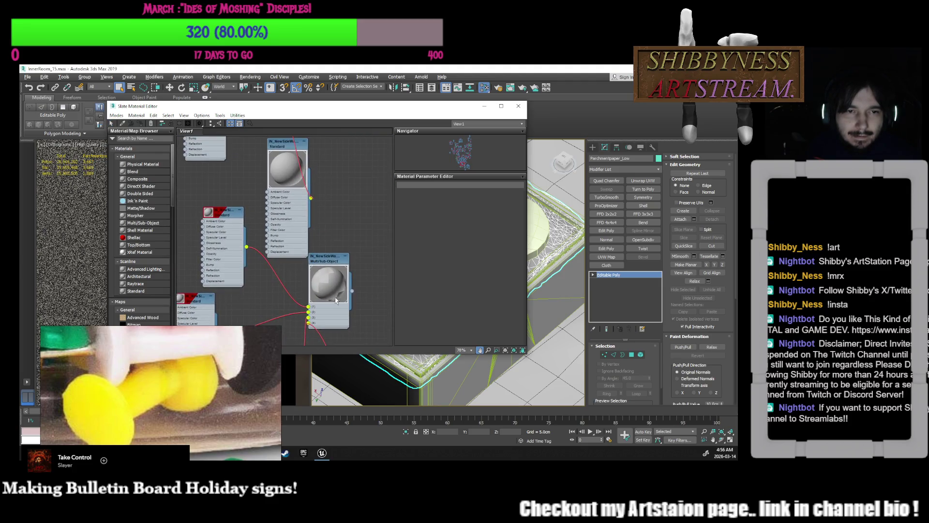
scroll(337, 301, "down", 5)
scroll(313, 272, "up", 4)
scroll(284, 241, "up", 1)
middle_click_drag(284, 240, 264, 284)
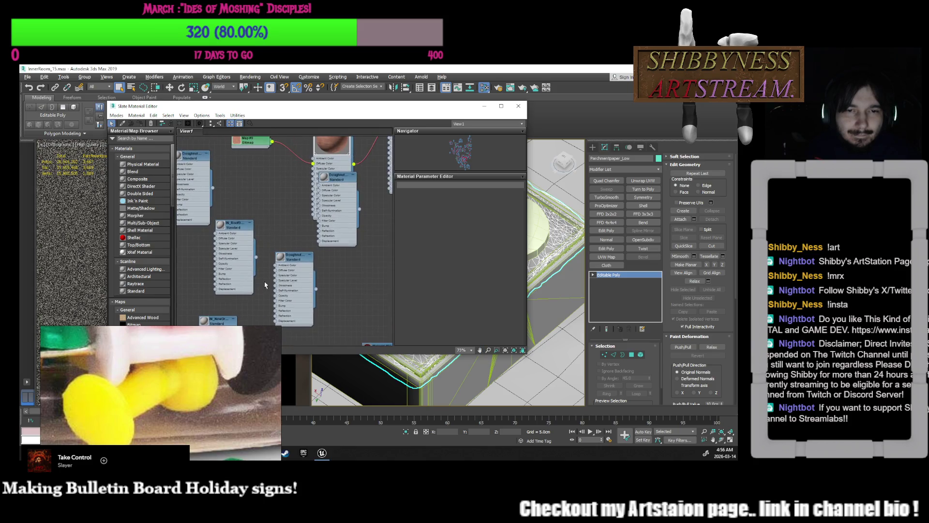
double_click(296, 260)
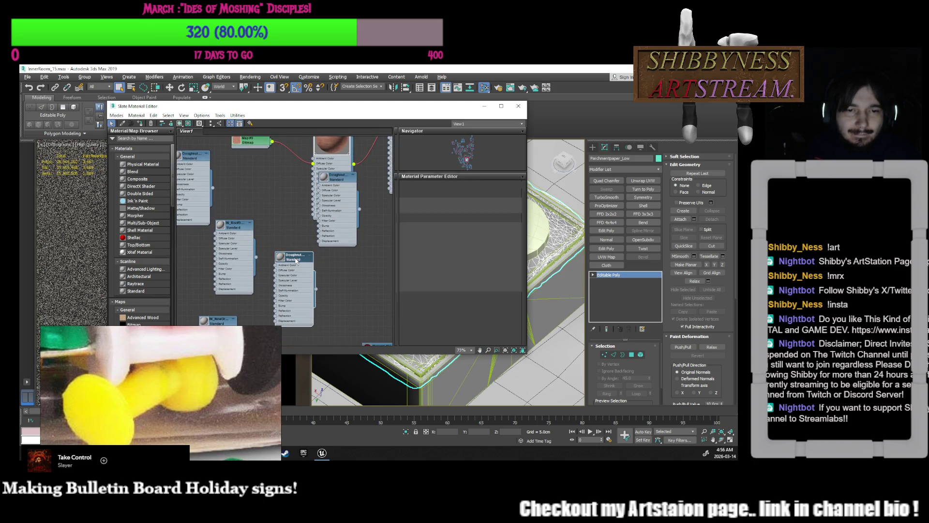
mouse_move(282, 244)
middle_mouse_down()
mouse_move(322, 217)
mouse_move(275, 216)
middle_mouse_up()
scroll(301, 222, "down", 1)
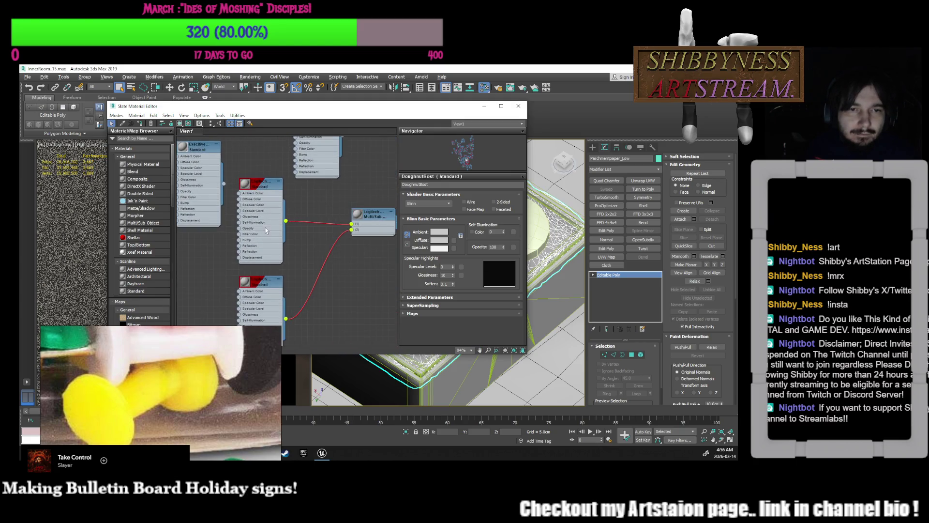
scroll(300, 281, "down", 1)
mouse_move(300, 281)
middle_mouse_down()
mouse_move(273, 269)
mouse_move(287, 259)
middle_mouse_up()
scroll(273, 268, "up", 3)
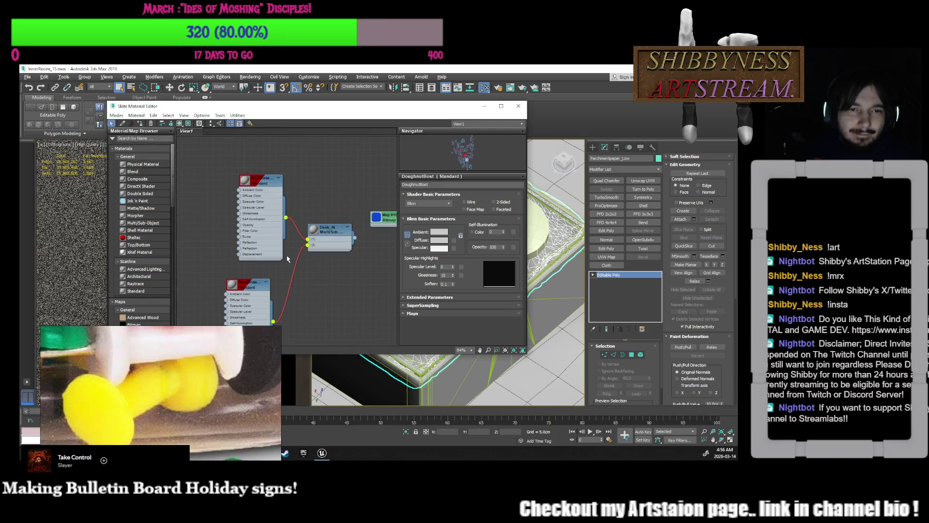
scroll(282, 268, "up", 2)
middle_click_drag(282, 267, 344, 262)
scroll(344, 262, "down", 5)
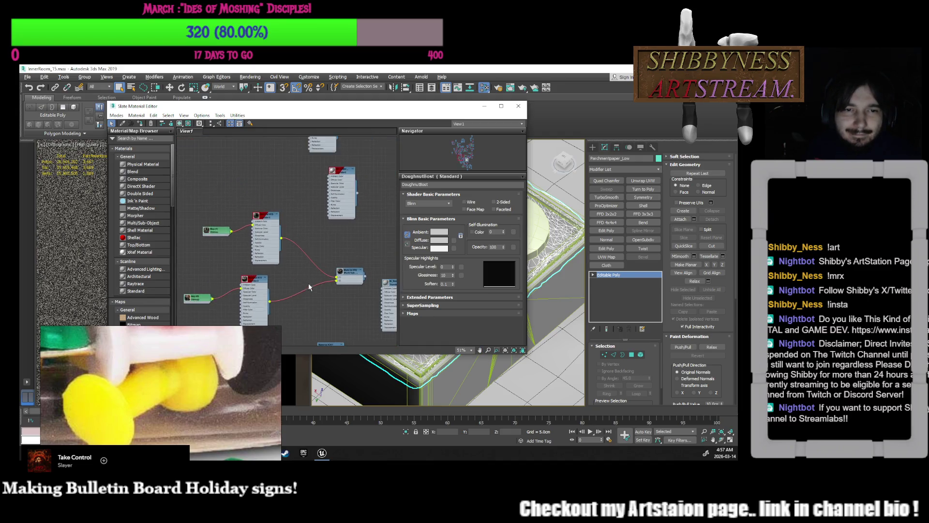
scroll(336, 311, "up", 5)
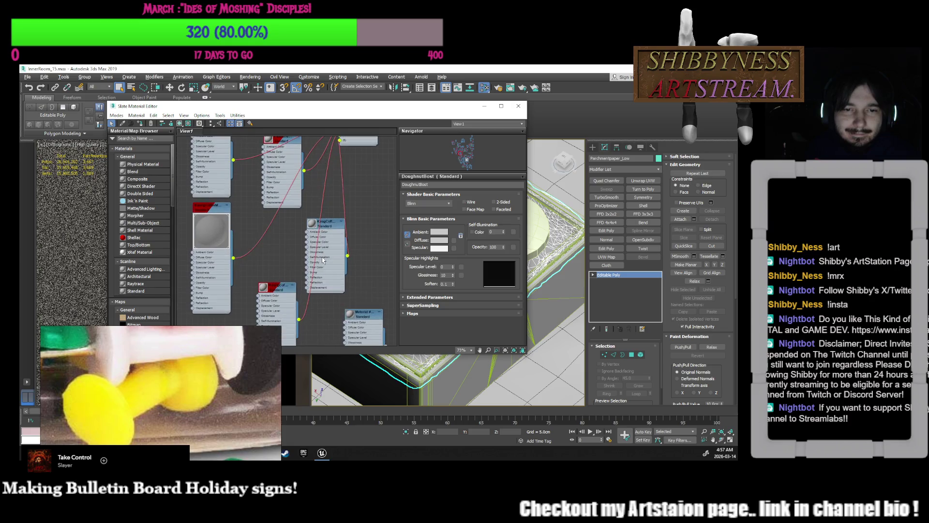
scroll(323, 260, "down", 3)
scroll(292, 284, "up", 4)
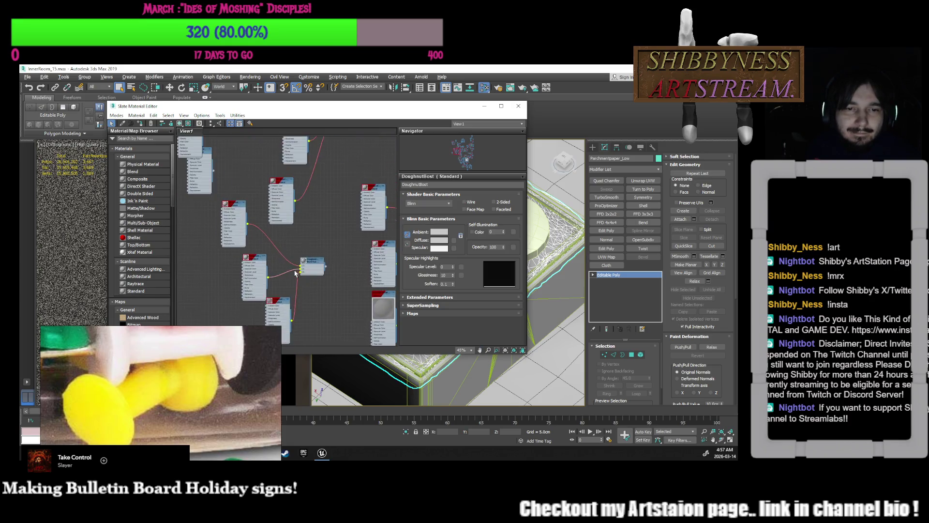
scroll(291, 285, "up", 1)
mouse_move(291, 284)
middle_mouse_down()
mouse_move(342, 302)
mouse_move(271, 259)
mouse_move(264, 240)
middle_mouse_up()
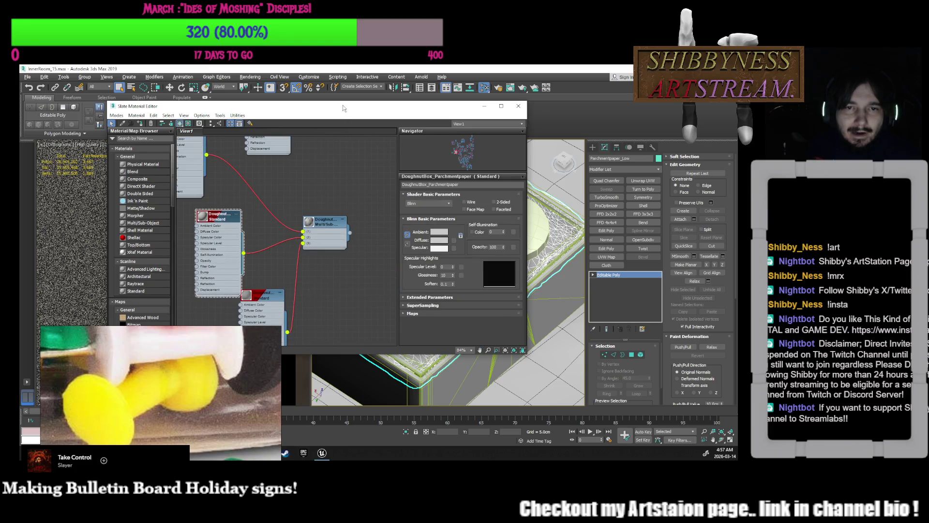
- Select DoughnutBox_Low and attach the parchment paper mesh to it
left_click_drag(343, 108, 196, 80)
middle_click_drag(456, 349, 455, 306)
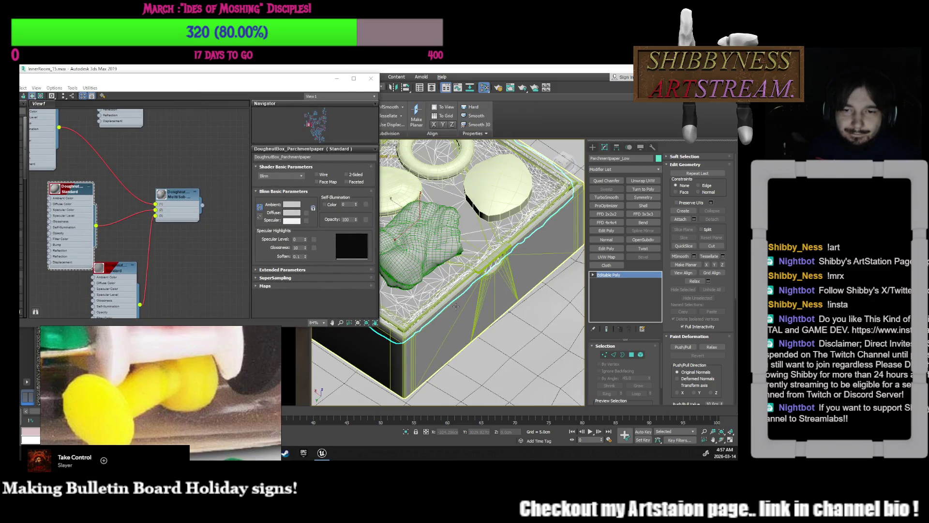
left_click(476, 289)
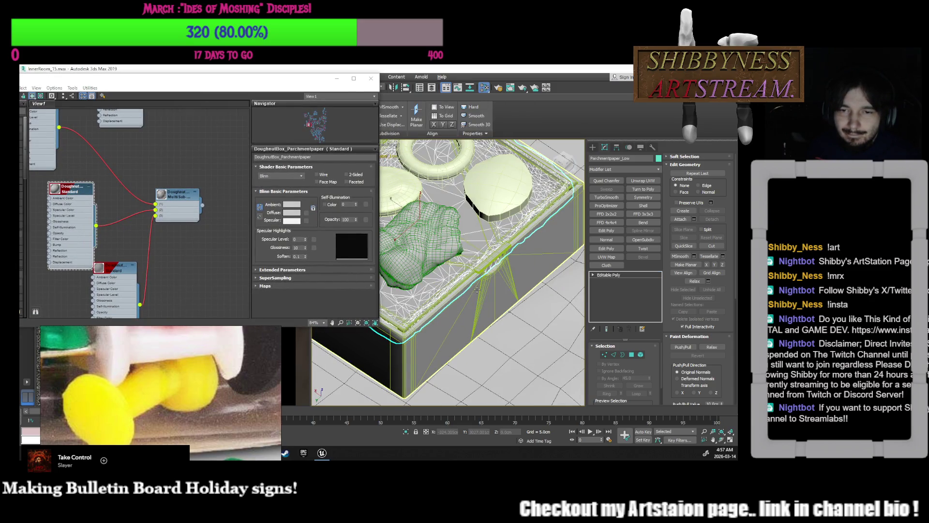
scroll(488, 281, "up", 5)
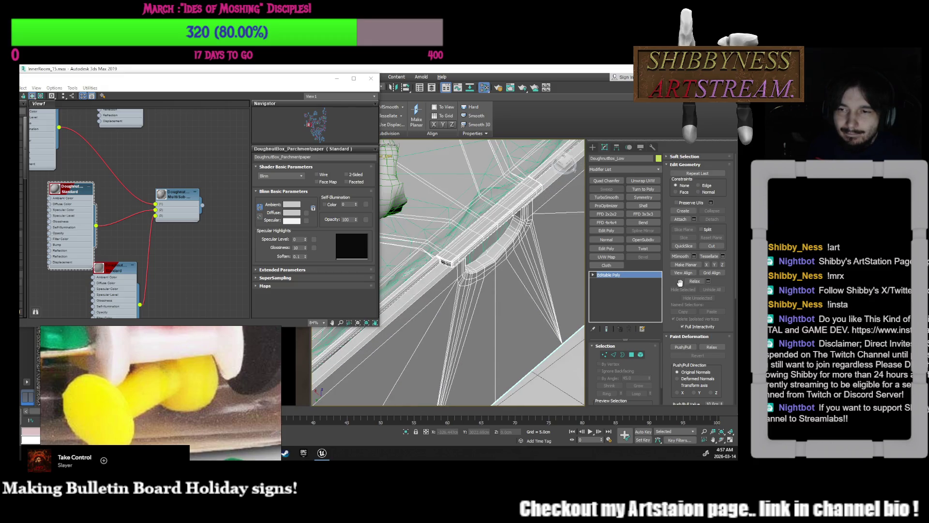
left_click(479, 247)
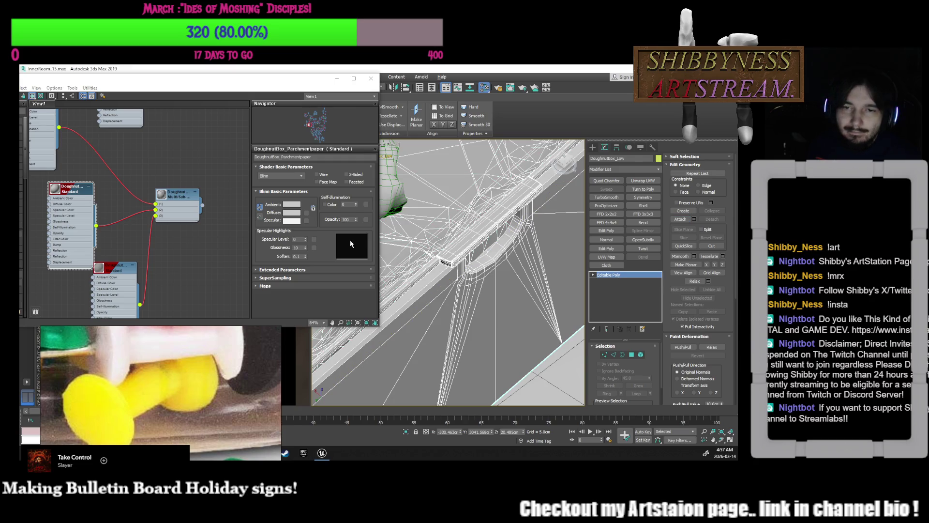
mouse_move(202, 210)
left_mouse_down()
mouse_move(406, 269)
mouse_move(444, 300)
left_mouse_up()
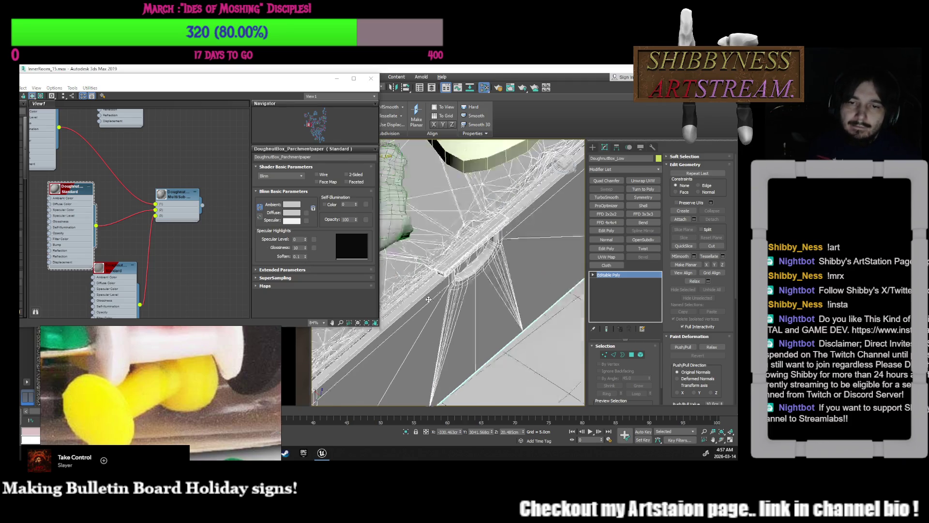
- Frame and isolate the combined doughnut box, orbiting to check its sides
key("z")
middle_click_drag(484, 310, 523, 343, "alt")
scroll(522, 342, "up", 5)
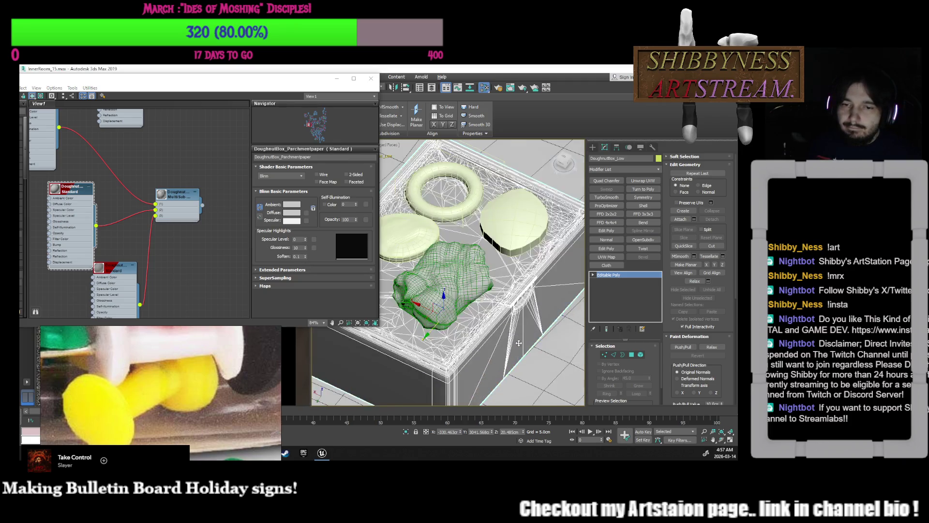
left_click(406, 431)
mouse_move(475, 337)
middle_mouse_down("alt")
mouse_move(483, 304)
mouse_move(444, 255)
middle_mouse_up("alt")
scroll(454, 257, "up", 5)
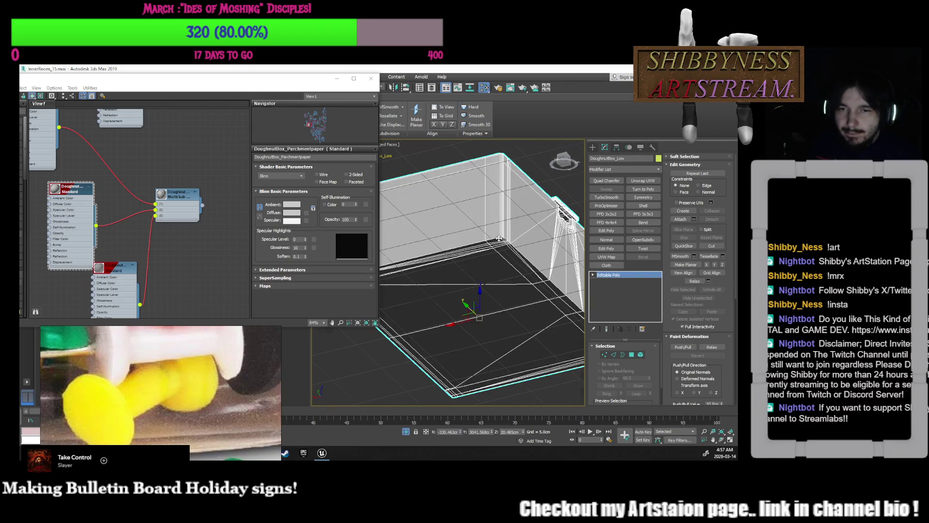
scroll(466, 289, "down", 5)
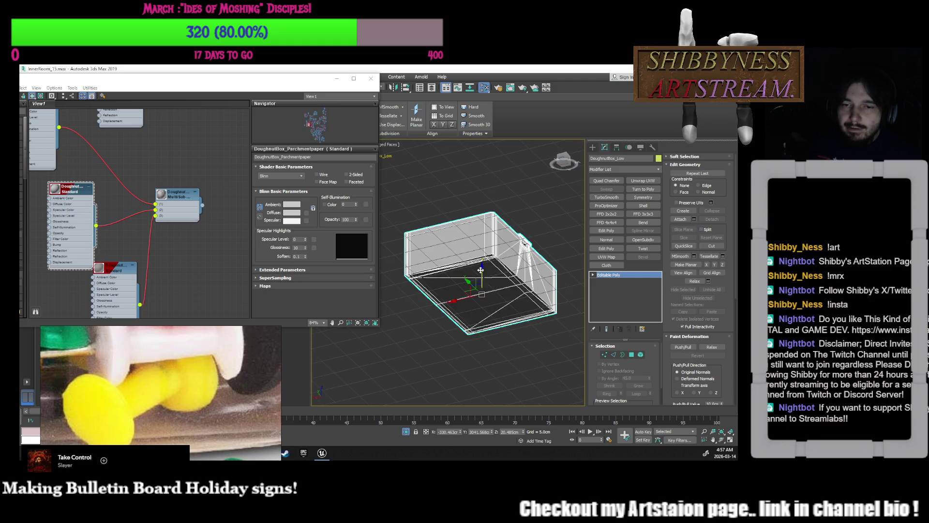
middle_click_drag(498, 301, 478, 310, "alt")
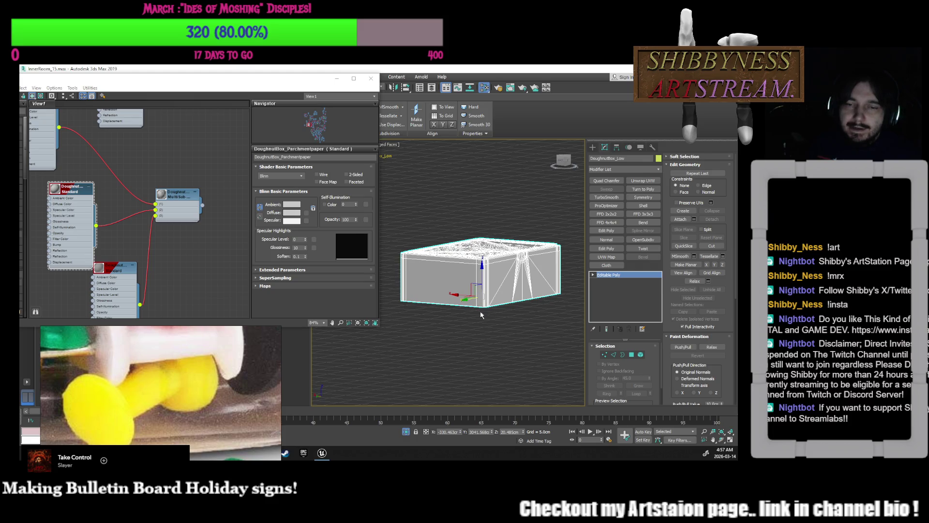
- Close the Slate Material Editor and view the box from a higher angle
left_click(370, 78)
middle_click_drag(385, 279, 401, 264, "alt")
left_click(592, 158)
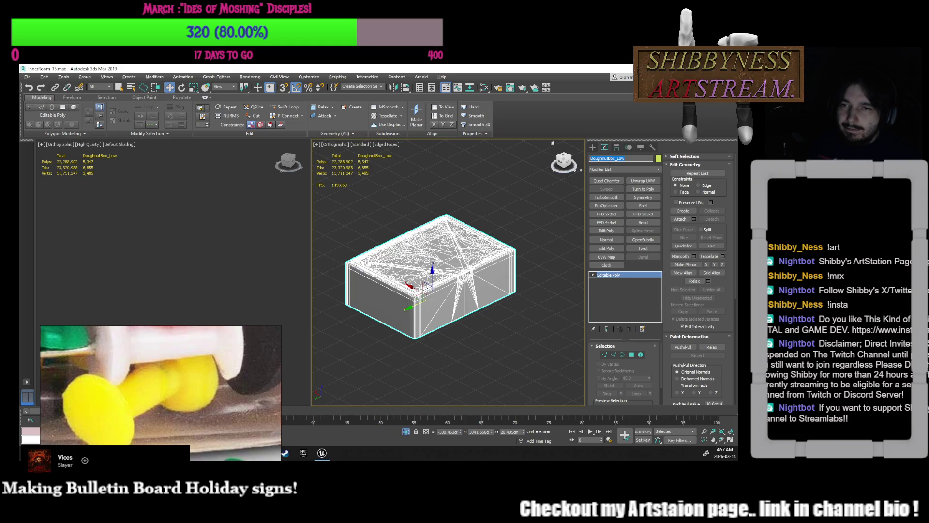
- Rename the doughnut box object to Pent_DoughnutBox
right_click(609, 162)
left_click(623, 184)
middle_click_drag(518, 295, 488, 307, "alt")
scroll(486, 345, "down", 3)
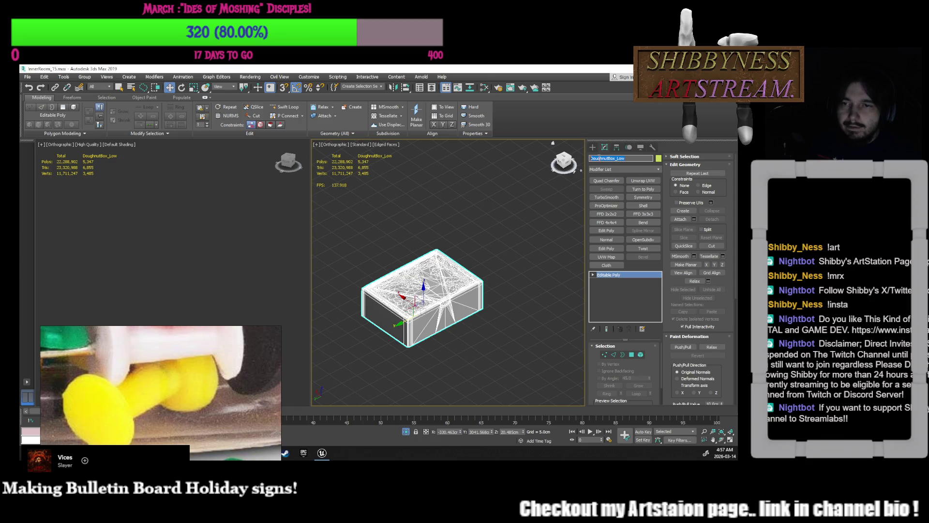
left_click(628, 158)
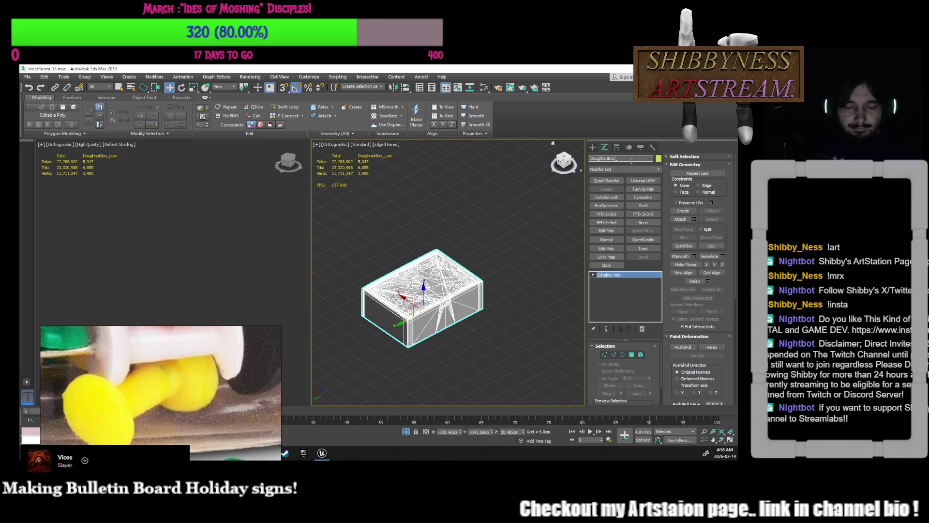
type("Set")
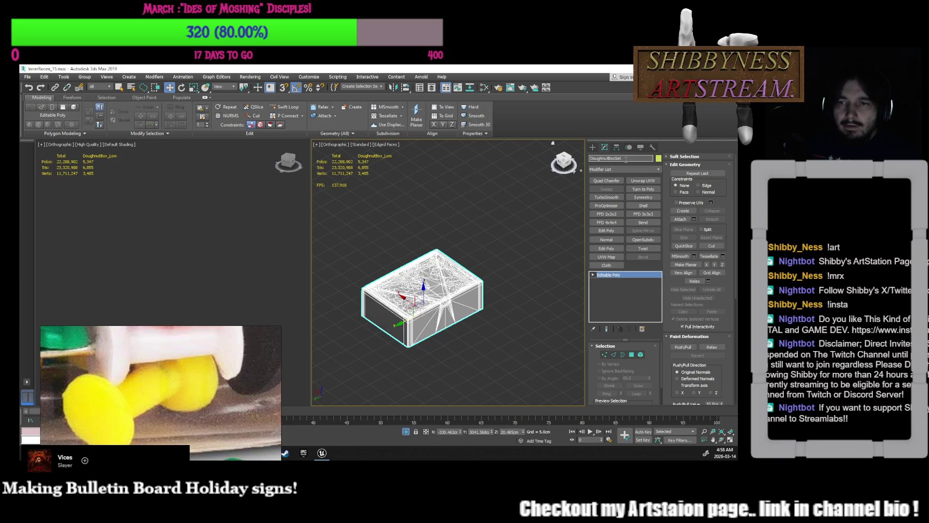
left_click_drag(622, 159, 616, 158)
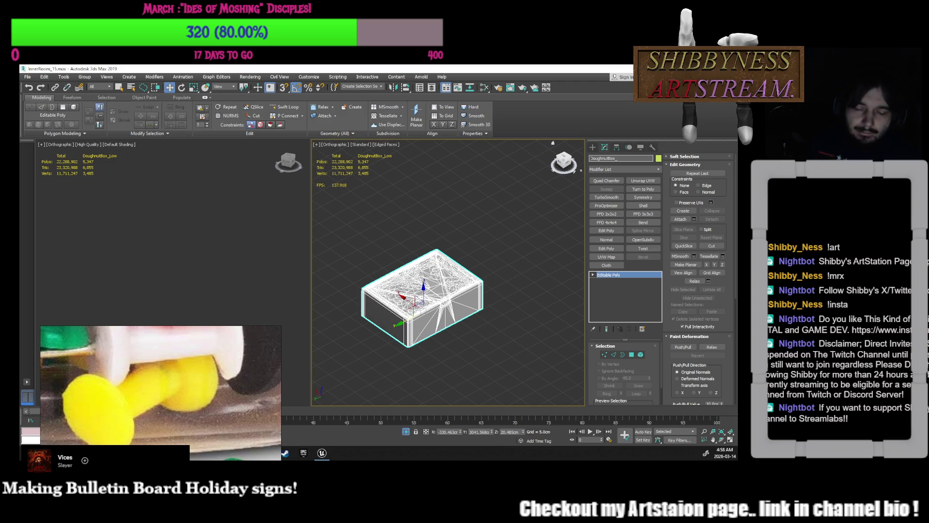
type("IN")
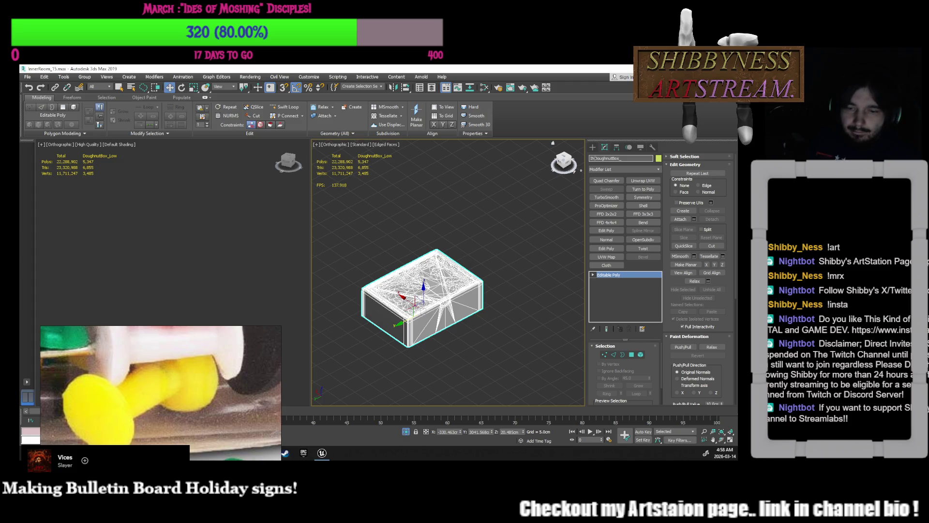
key("BackSpace")
key("BackSpace")
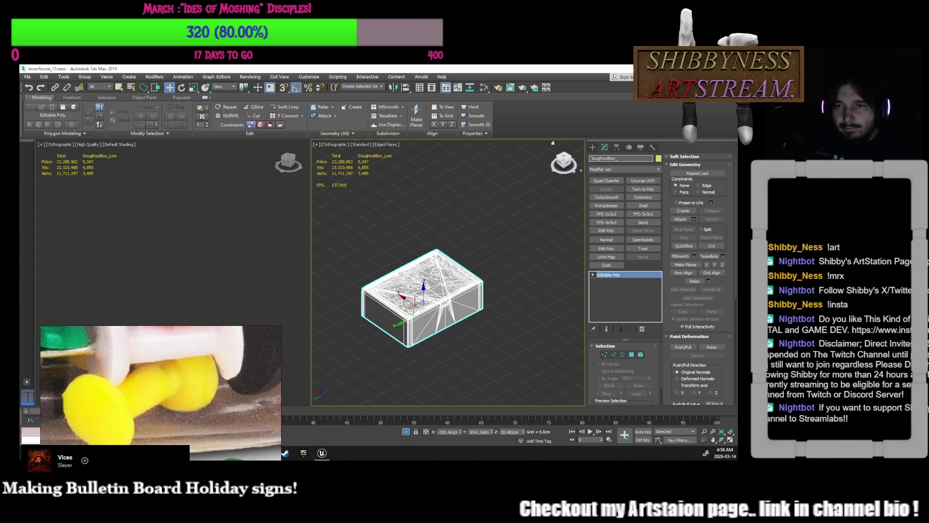
type("Pent")
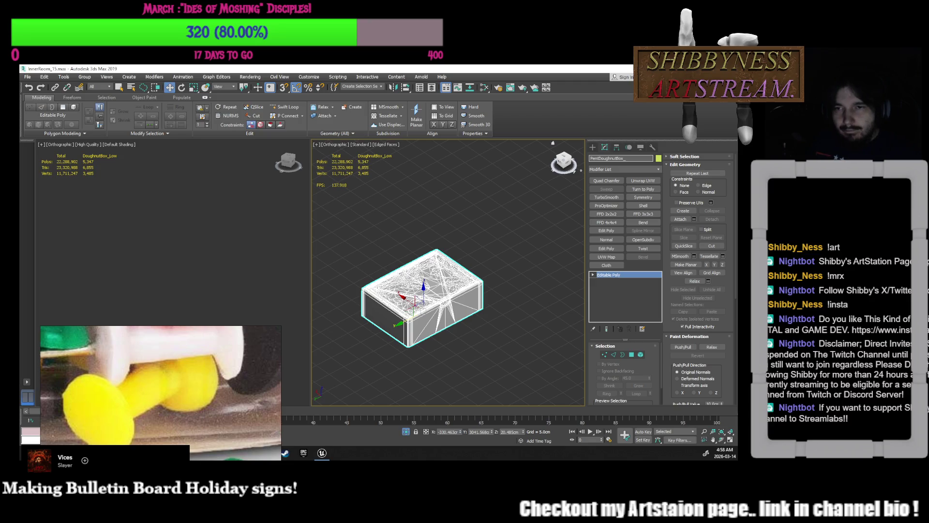
type("_")
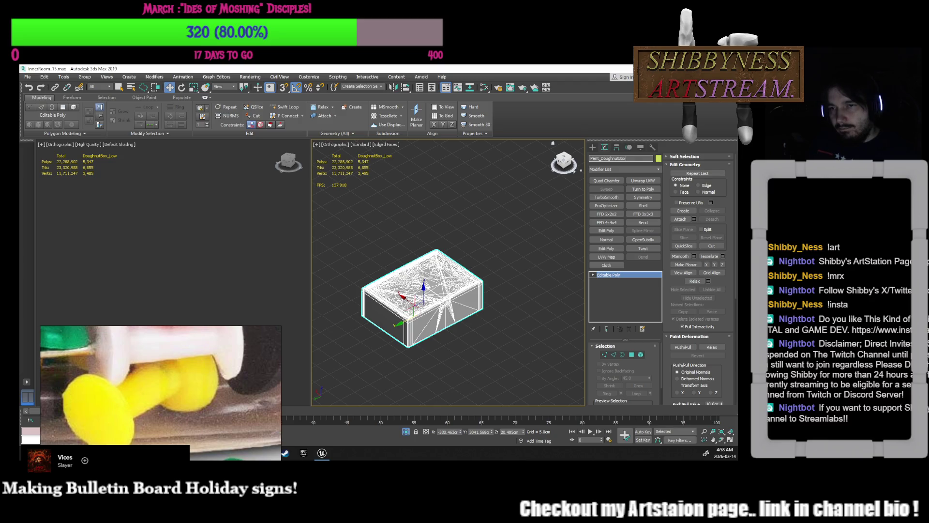
key("Return")
- Zero the box's X, Y and Z position to place it at 0,0,0
scroll(474, 262, "down", 8)
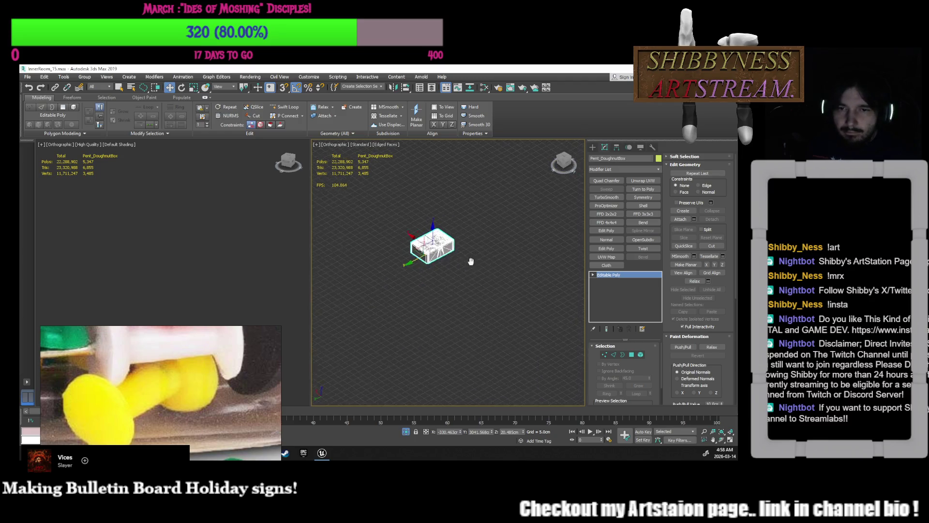
scroll(432, 248, "down", 3)
middle_click_drag(435, 261, 441, 294)
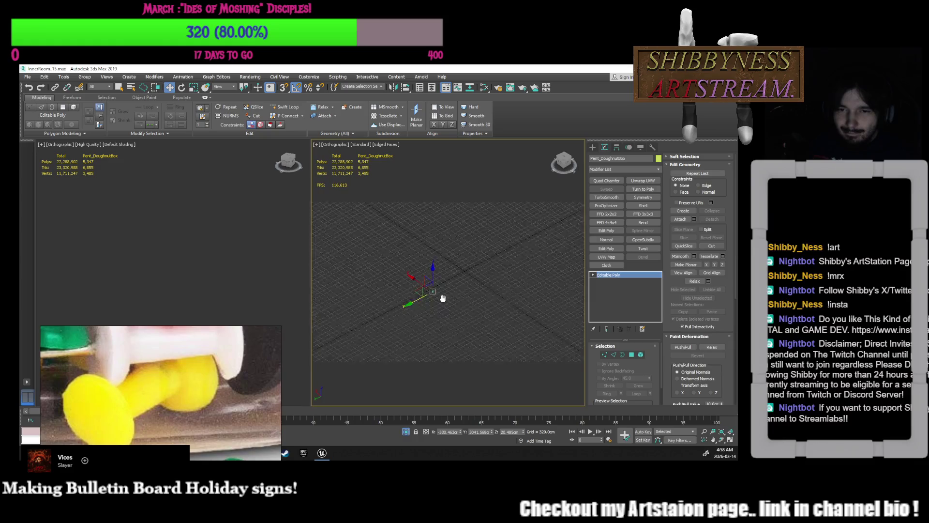
right_click(460, 432)
right_click(492, 431)
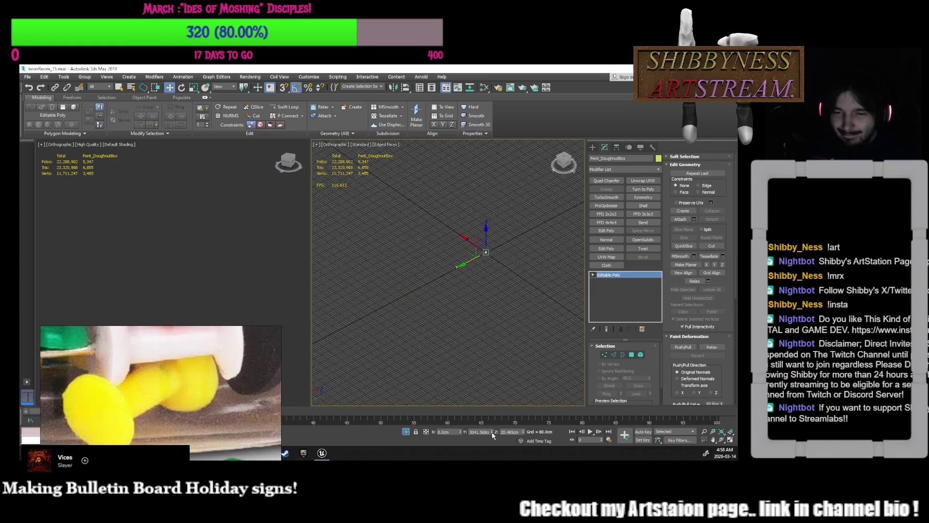
right_click(522, 432)
scroll(476, 247, "up", 6)
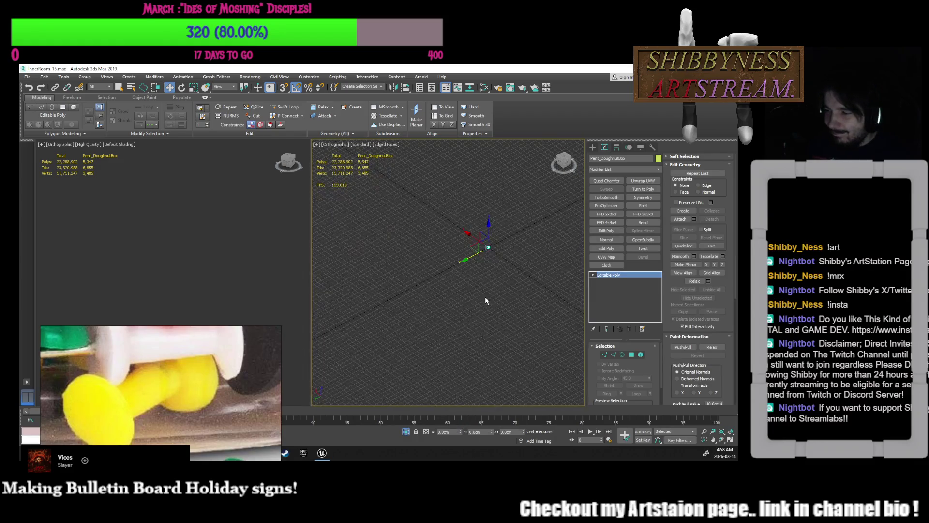
scroll(477, 245, "up", 8)
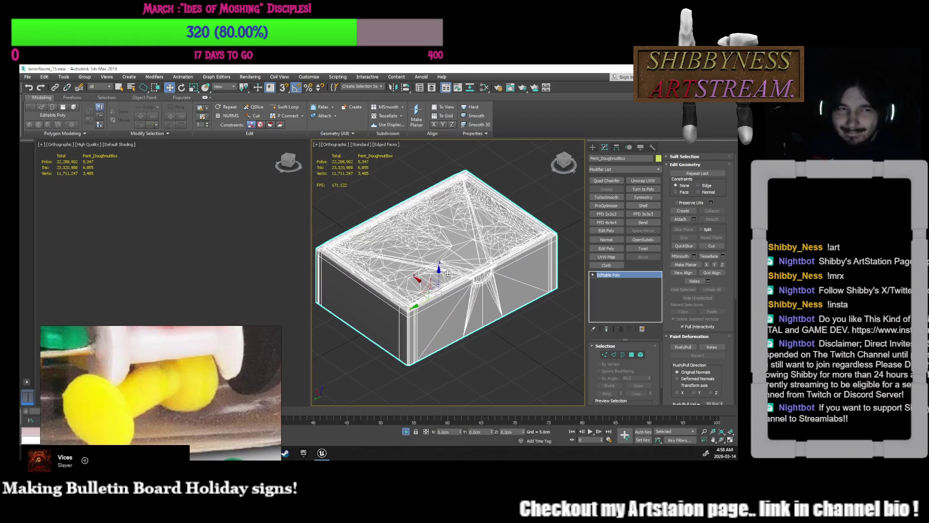
left_click(27, 77)
- Export the selected doughnut box to the recent FBX folder as an Autodesk FBX file
mouse_move(48, 185)
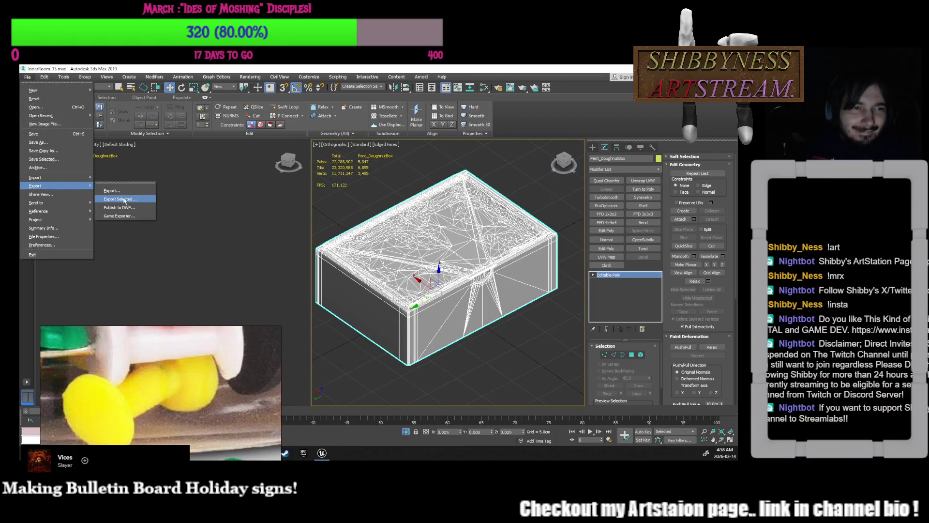
left_click(125, 202)
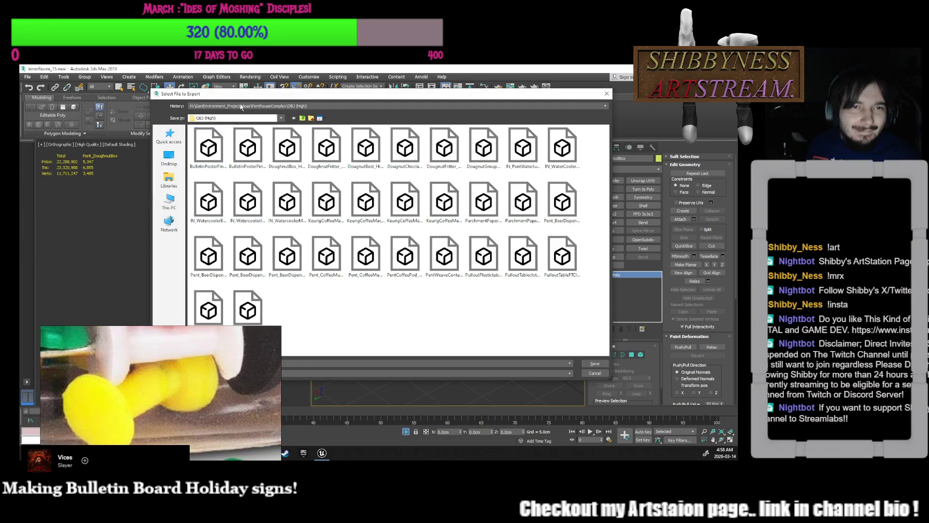
left_click_drag(265, 90, 353, 73)
left_click(382, 89)
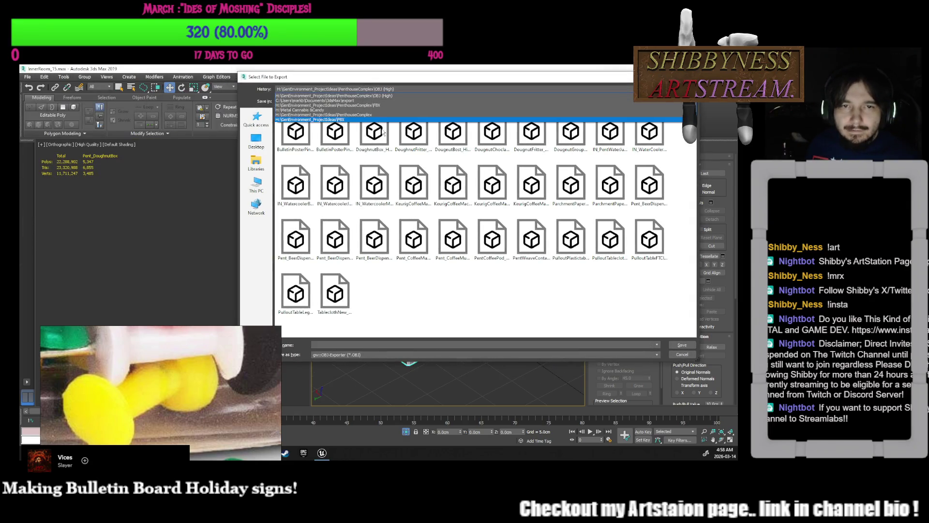
left_click(382, 107)
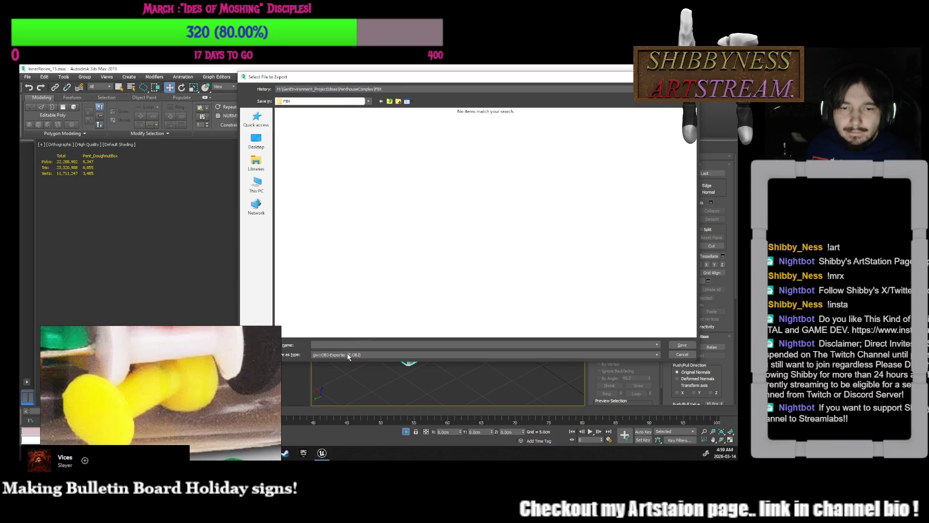
left_click(348, 355)
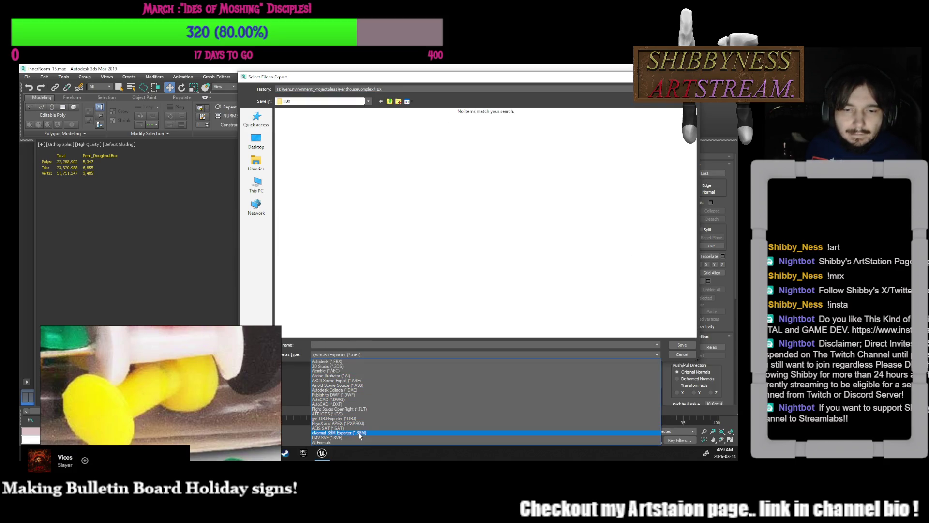
left_click(352, 361)
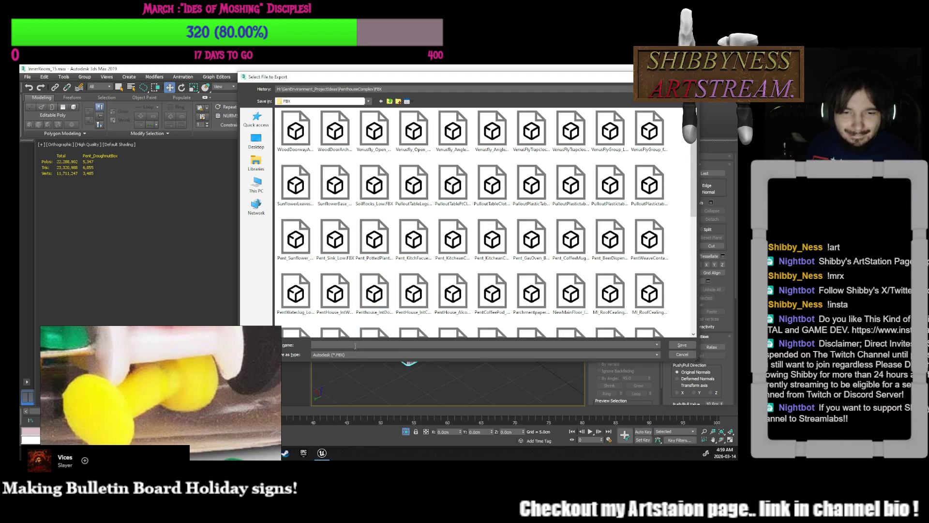
- Name the export Pent_DoughnutBox, save it, accept the FBX settings and deselect the box
type("DoughnutBox_Low")
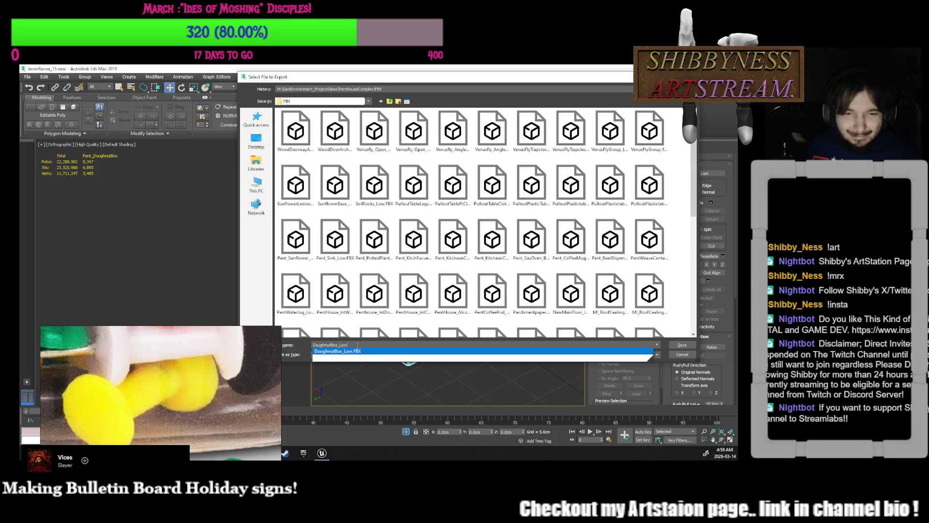
key("BackSpace")
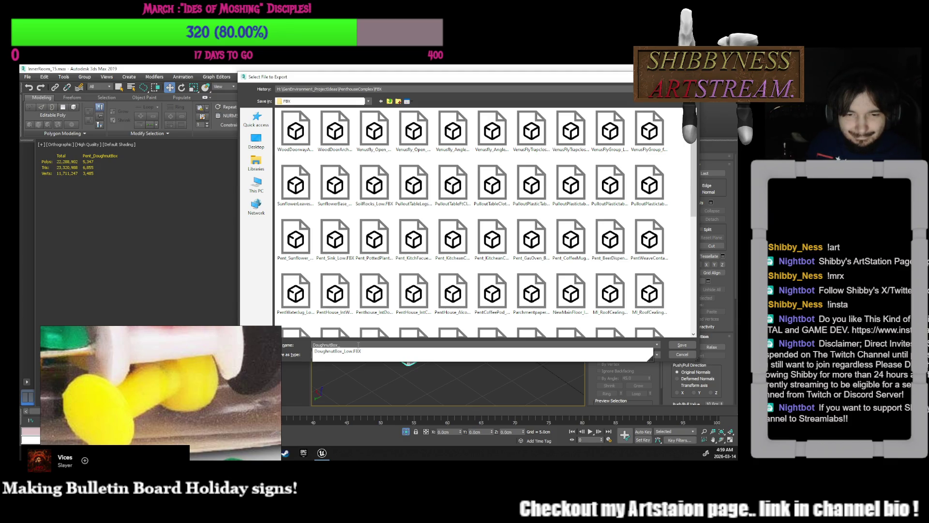
mouse_move(409, 83)
left_mouse_down()
mouse_move(265, 108)
mouse_move(417, 94)
left_mouse_up()
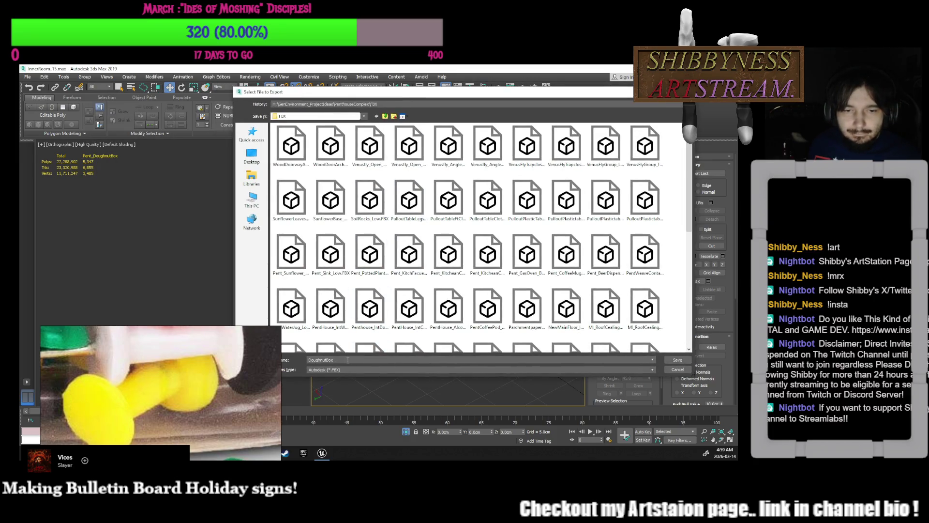
key("BackSpace")
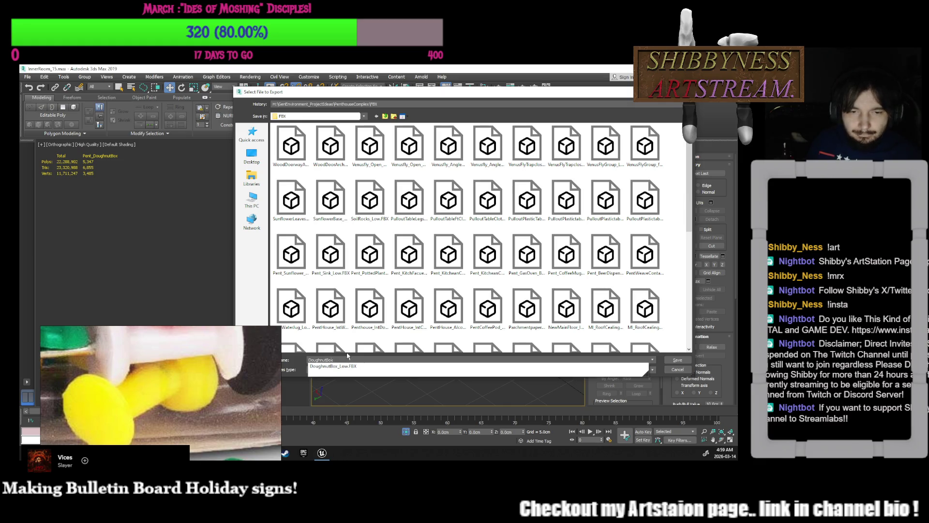
key("Escape")
type("P_")
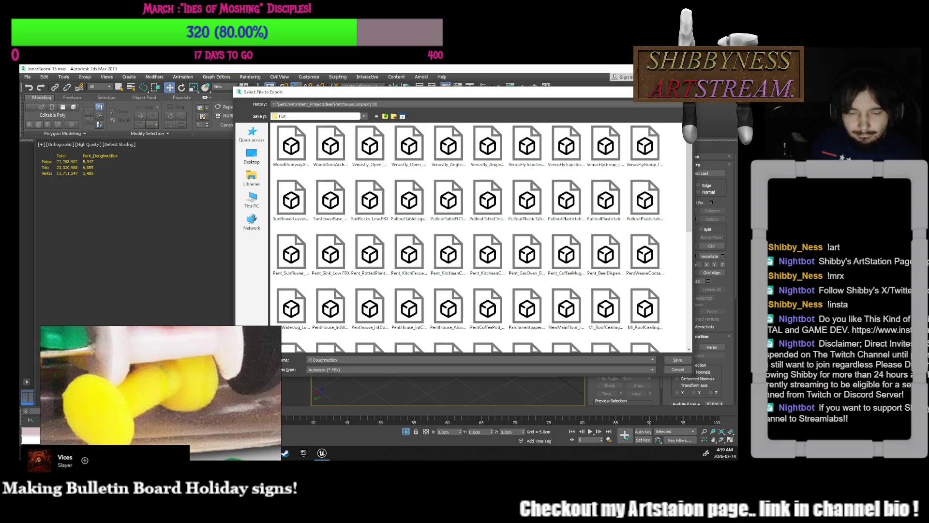
type("ent")
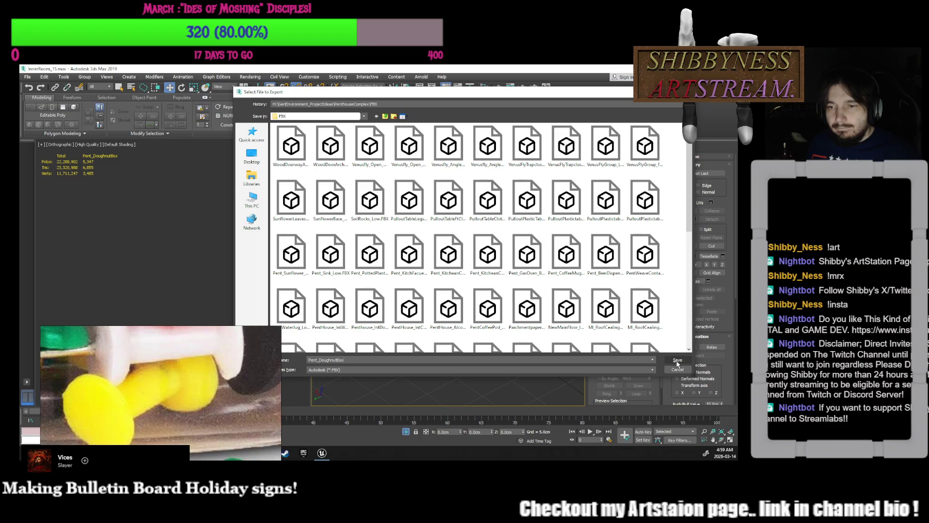
double_click(623, 358)
key("Return")
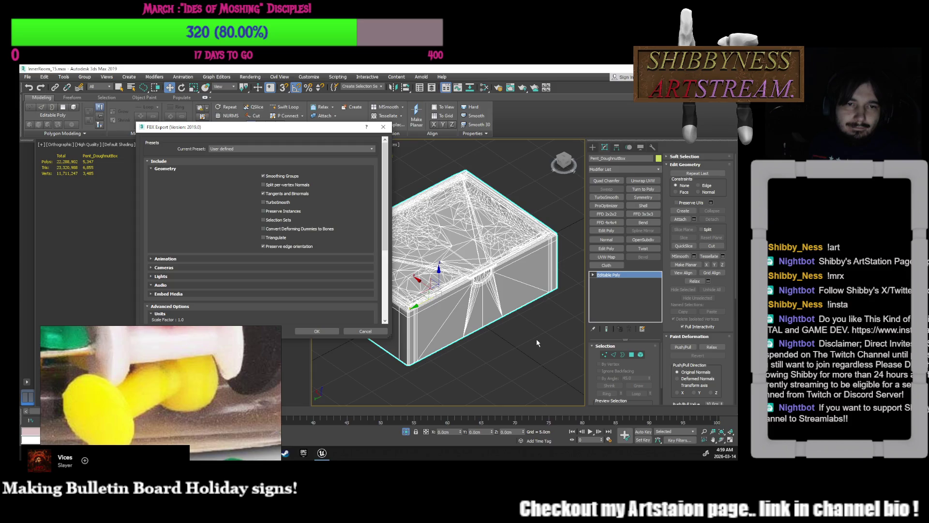
left_click(323, 333)
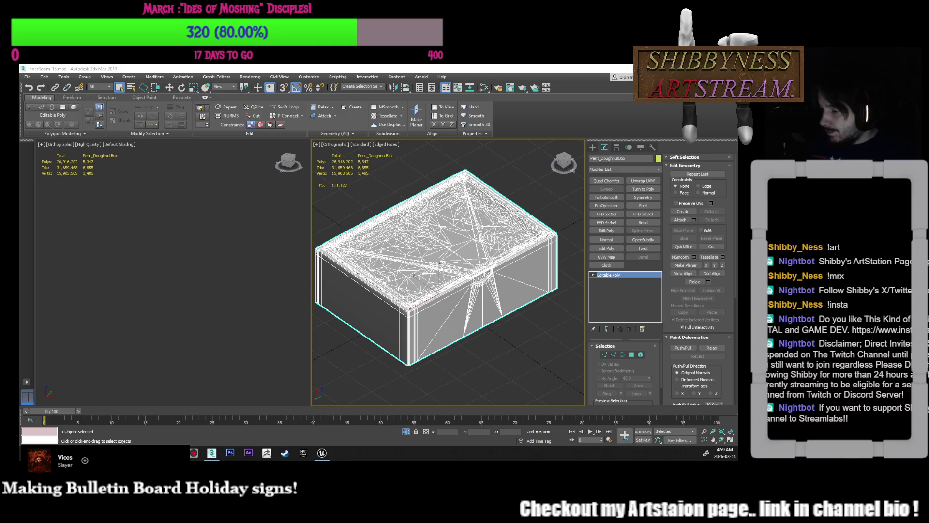
left_click(435, 394)
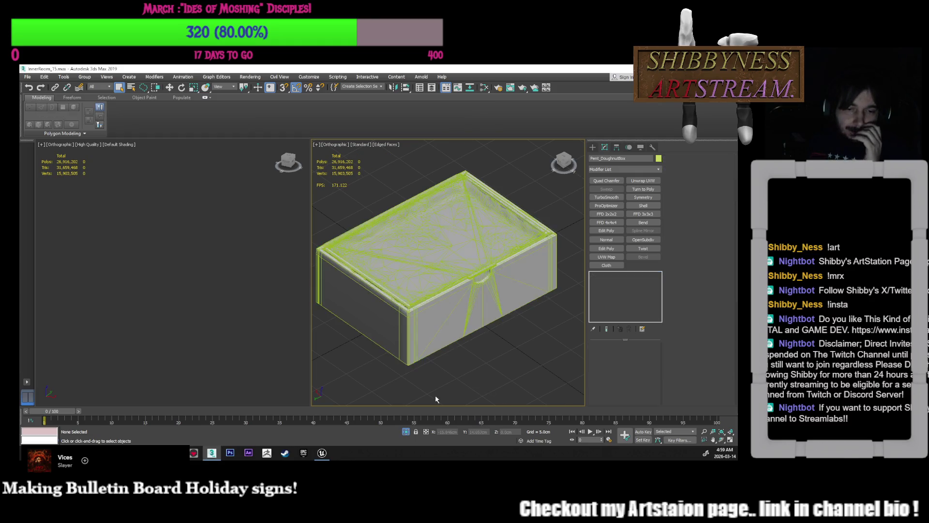
- Return to Unreal Engine and open the StaticMesh folder in the Content Drawer
left_click(322, 452)
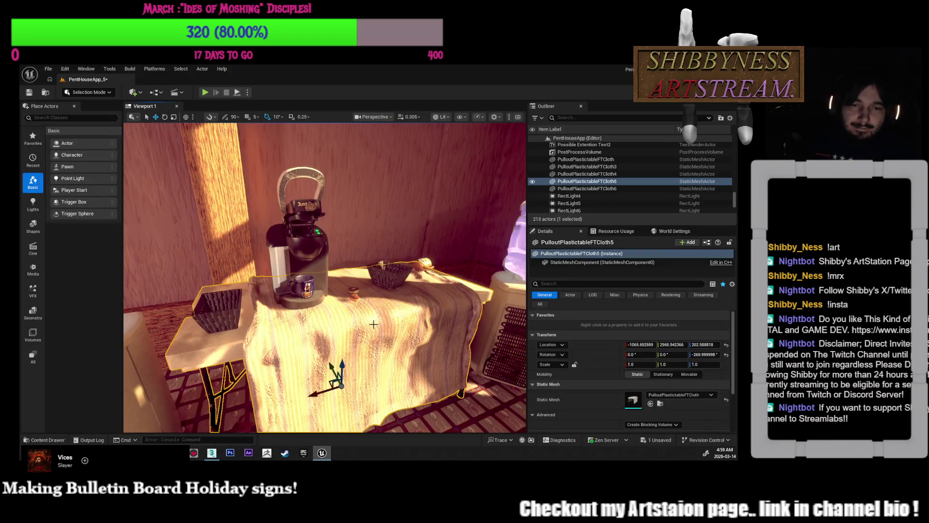
right_click_drag(382, 312, 281, 259)
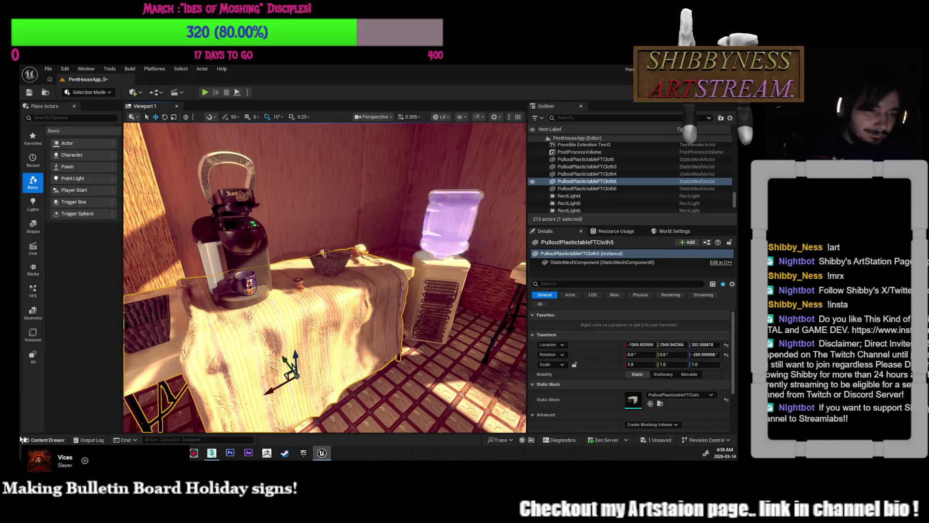
left_click(44, 439)
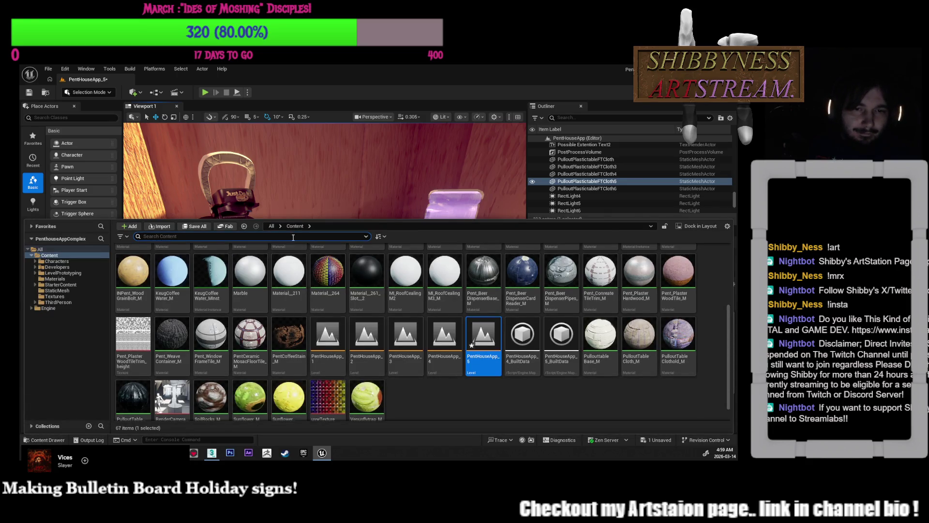
scroll(322, 317, "up", 3)
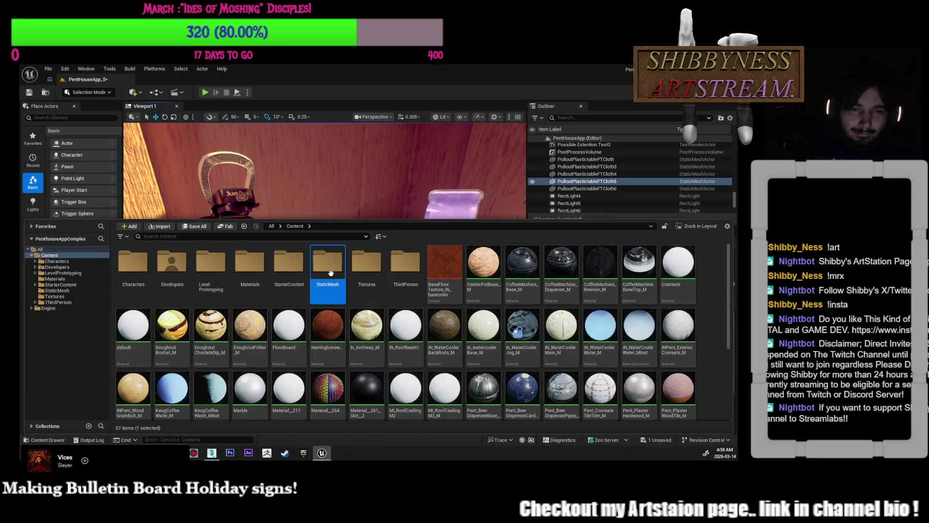
double_click(328, 261)
- Start an import into StaticMesh and browse to H:/GenEnvironment_ProjectIdeas/PenthouseComplex/FBX
left_click(161, 226)
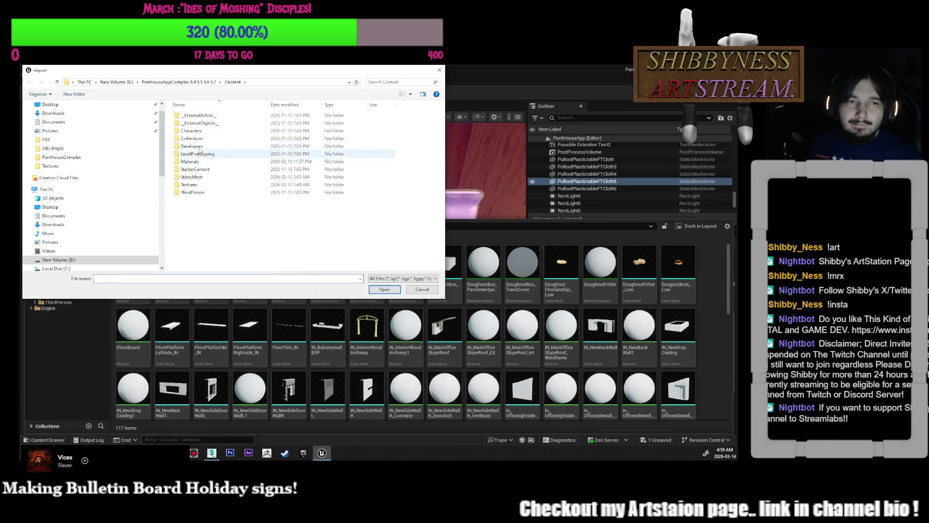
scroll(76, 255, "down", 3)
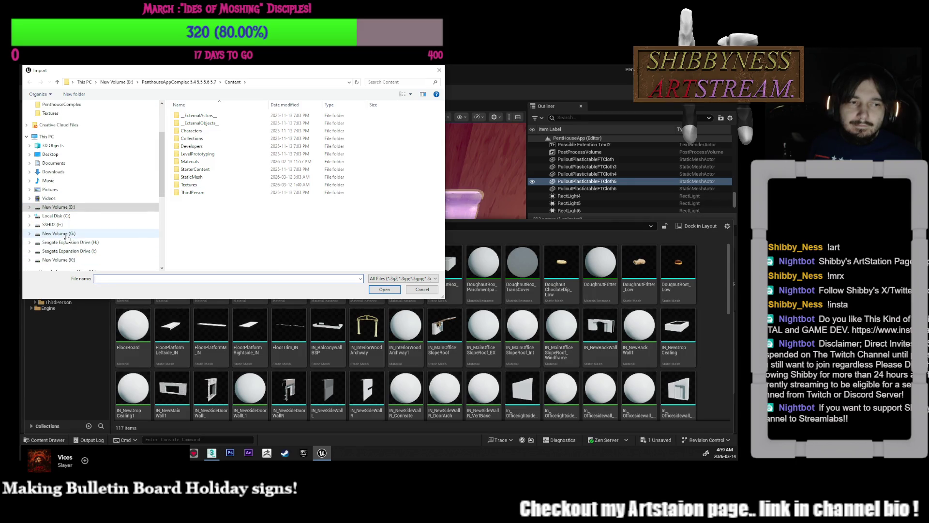
left_click(63, 242)
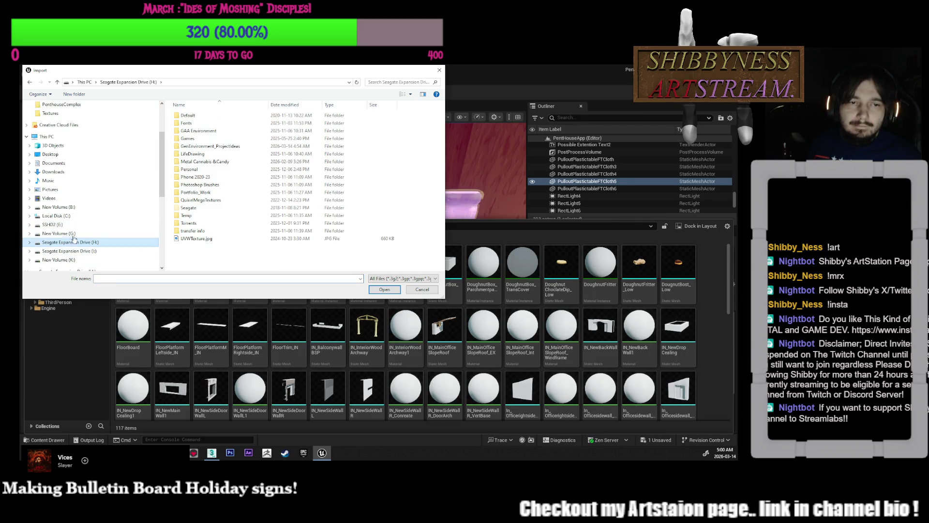
left_click(210, 146)
double_click(210, 147)
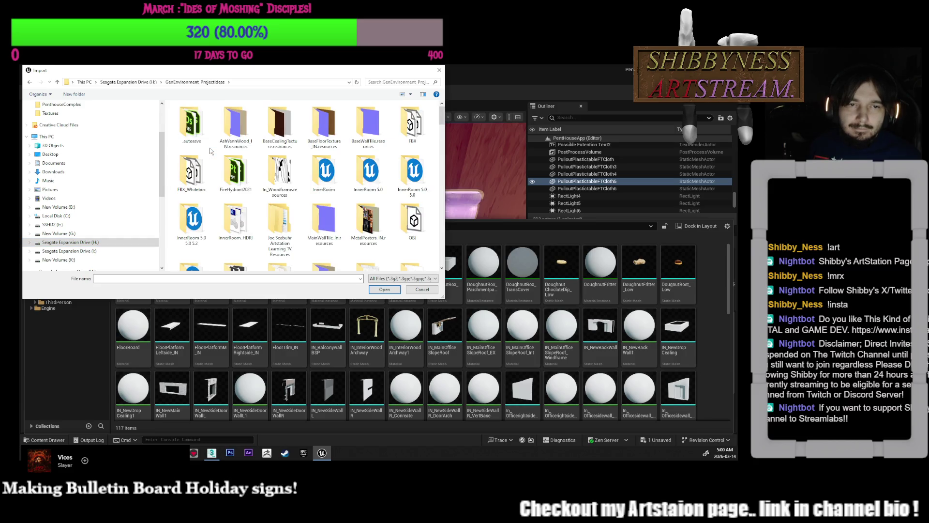
scroll(230, 224, "down", 2)
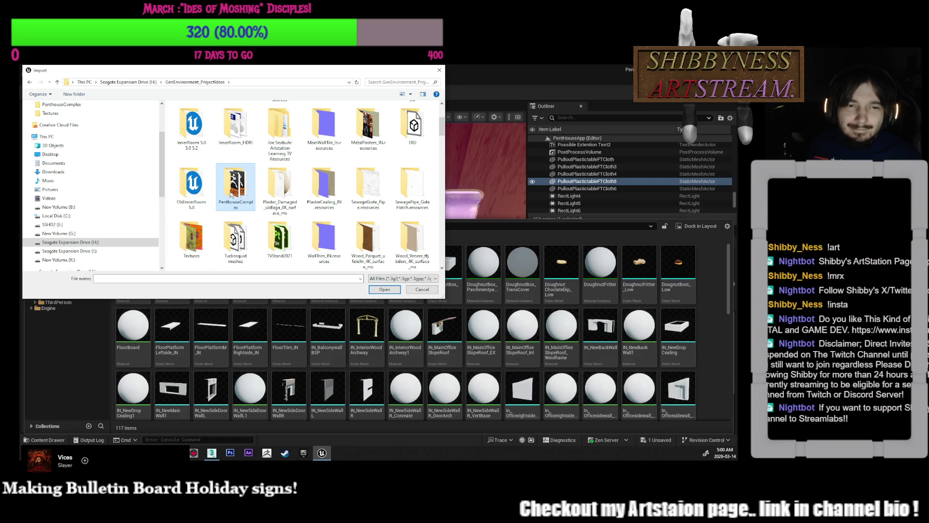
double_click(231, 195)
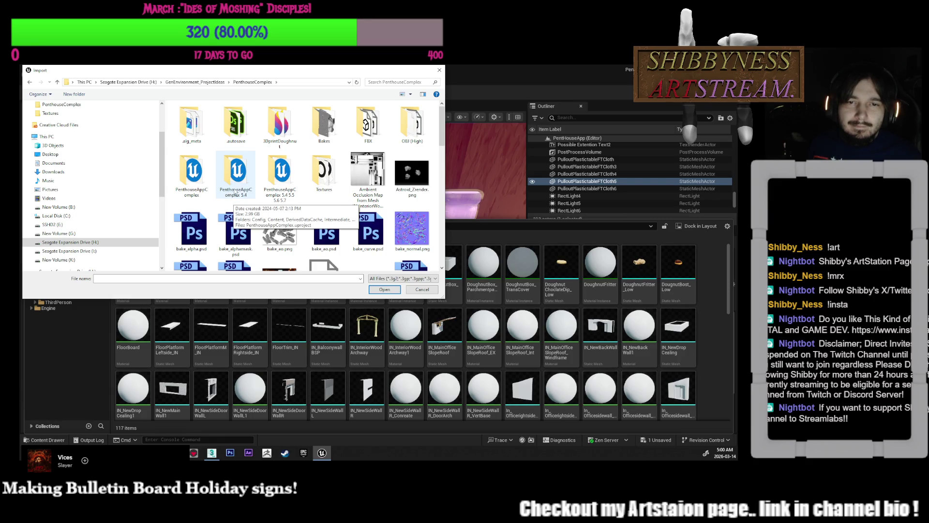
double_click(370, 129)
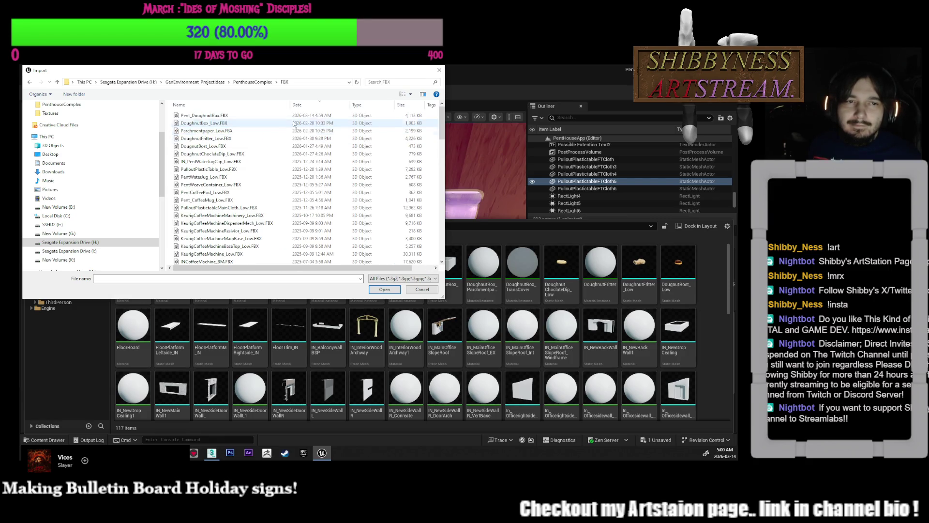
- Import Pent_DoughnutBox.FBX with default settings and drag it onto the table
left_click(198, 115)
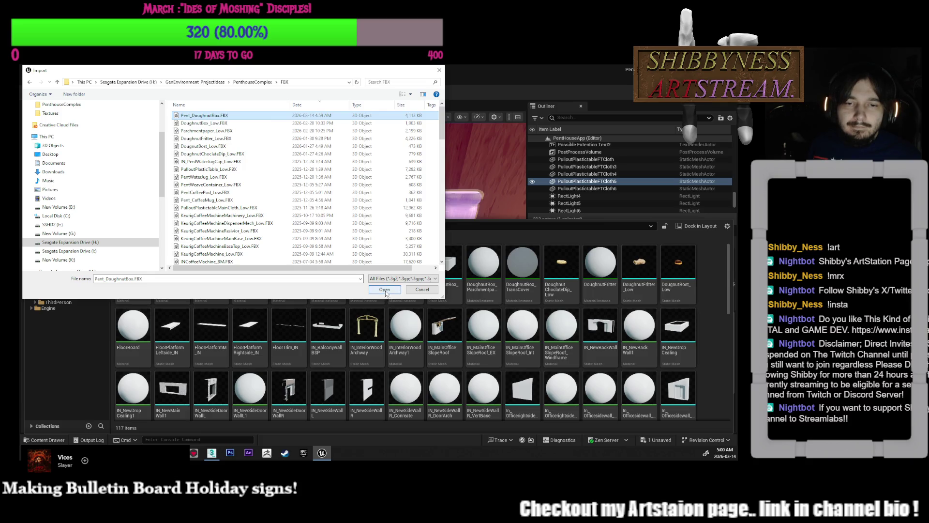
left_click(385, 290)
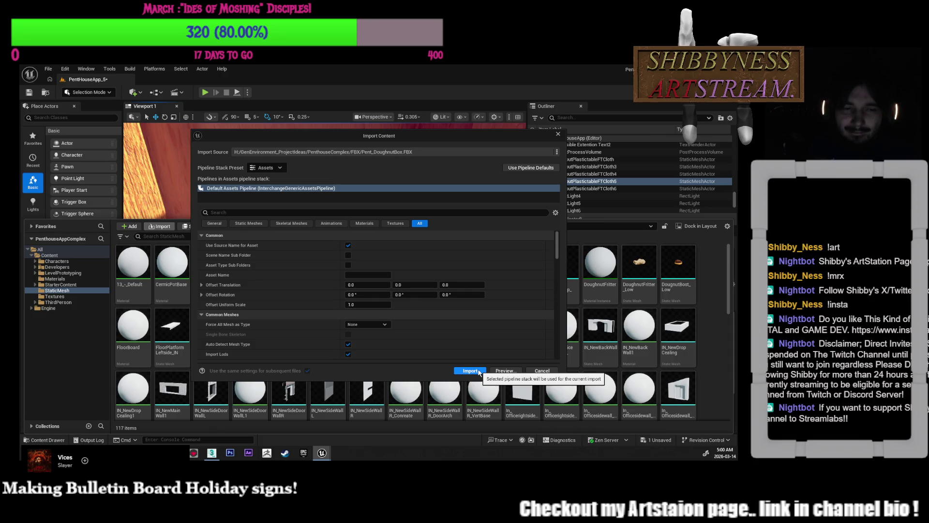
left_click(469, 370)
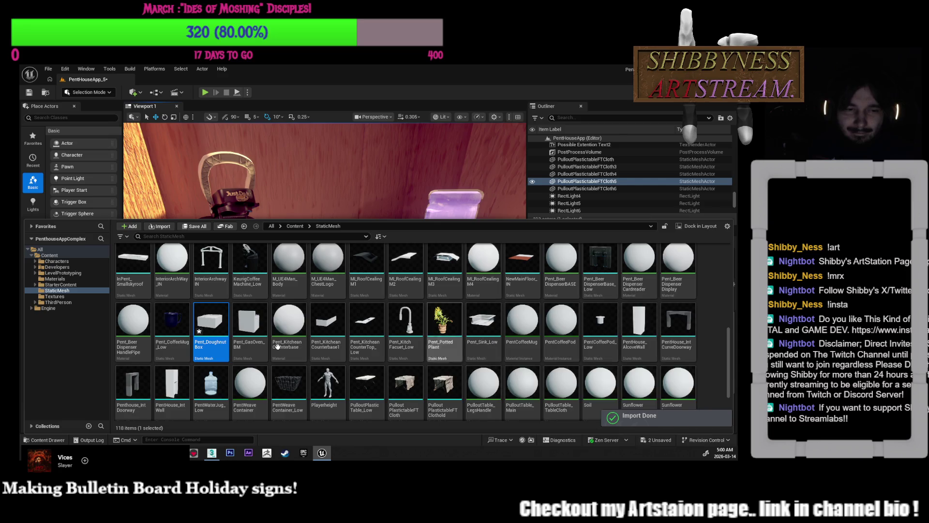
mouse_move(218, 320)
left_mouse_down()
mouse_move(339, 271)
mouse_move(367, 281)
mouse_move(305, 288)
mouse_move(333, 281)
left_mouse_up()
- Move the doughnut box onto the far table by the window, lower it and rotate it 180 degrees
mouse_move(332, 281)
right_mouse_down()
mouse_move(294, 290)
mouse_move(353, 288)
mouse_move(236, 299)
right_mouse_up()
mouse_move(235, 299)
left_mouse_down()
mouse_move(244, 338)
mouse_move(377, 263)
left_mouse_up()
mouse_move(377, 263)
right_mouse_down()
mouse_move(392, 329)
mouse_move(348, 297)
right_mouse_up()
left_click_drag(349, 296, 352, 310)
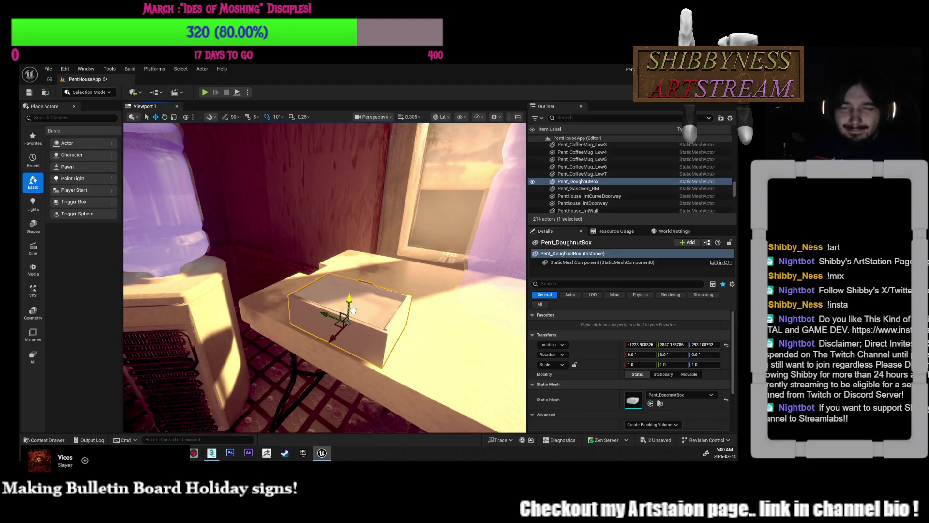
right_click_drag(353, 311, 319, 284)
left_click_drag(331, 313, 351, 315)
key("w")
right_click_drag(350, 315, 324, 313)
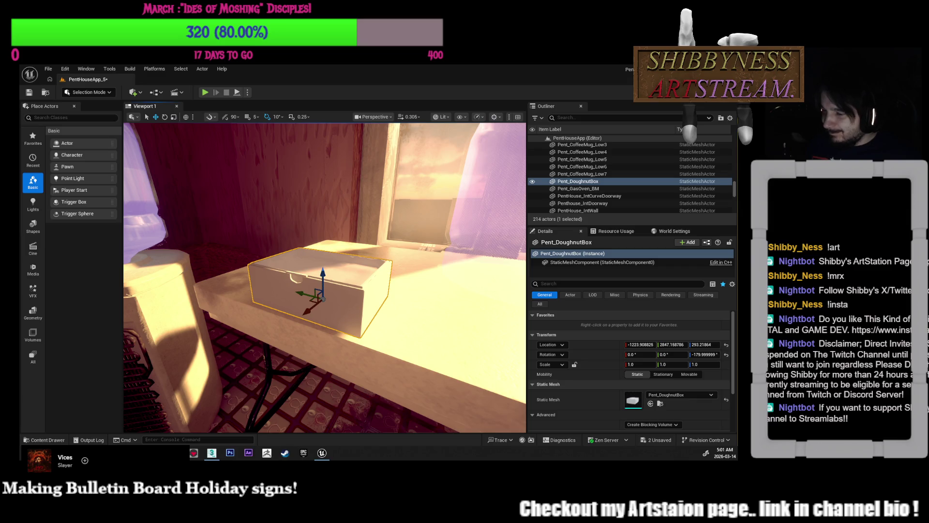
- Scroll the Details panel to Materials Elements 0–2: base, parchment paper and transparent cover
right_click_drag(415, 257, 424, 258)
scroll(642, 366, "down", 2)
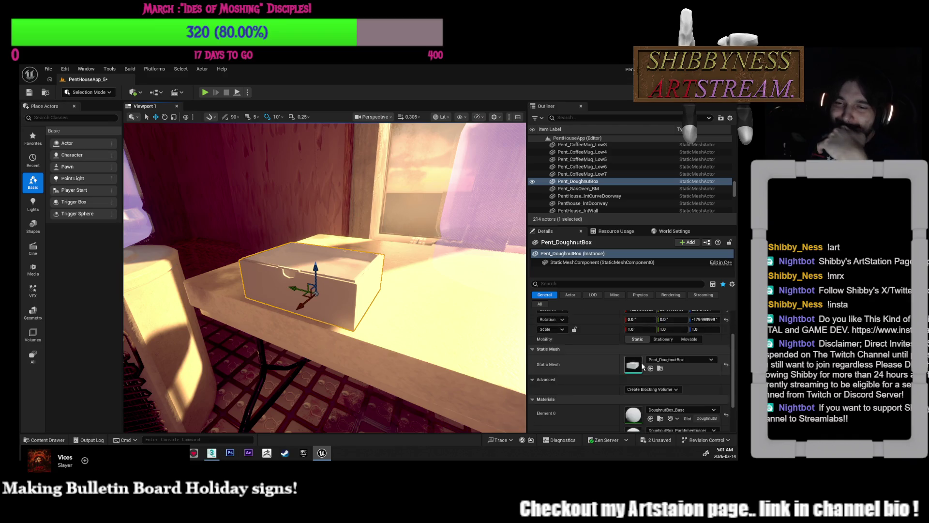
scroll(642, 366, "down", 2)
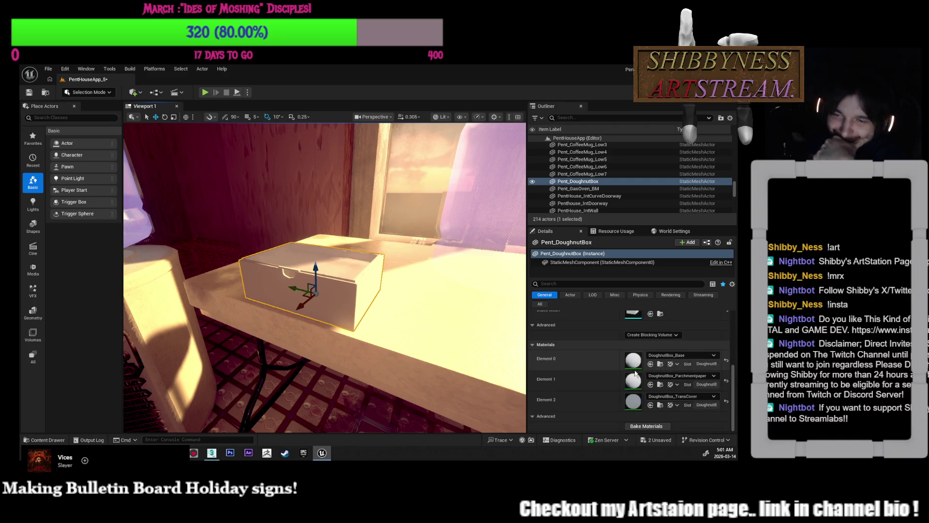
mouse_move(138, 452)
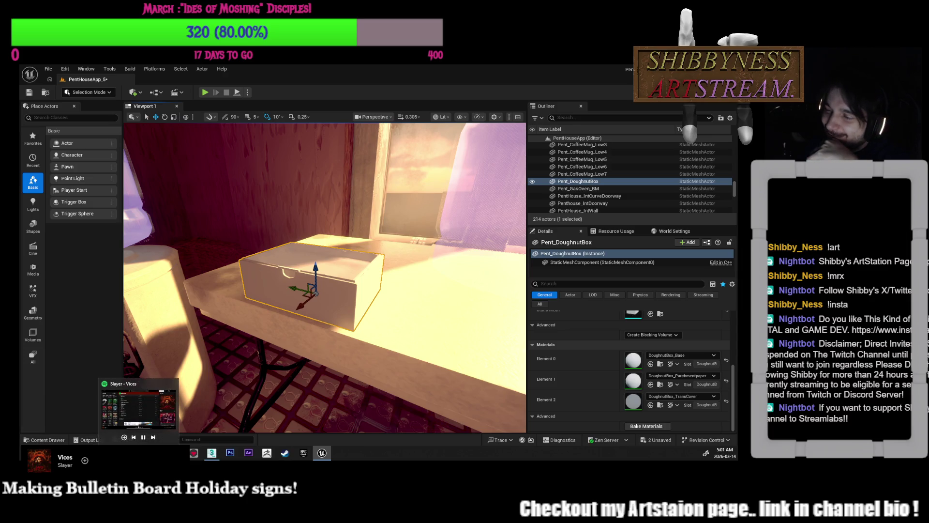
left_click(153, 437)
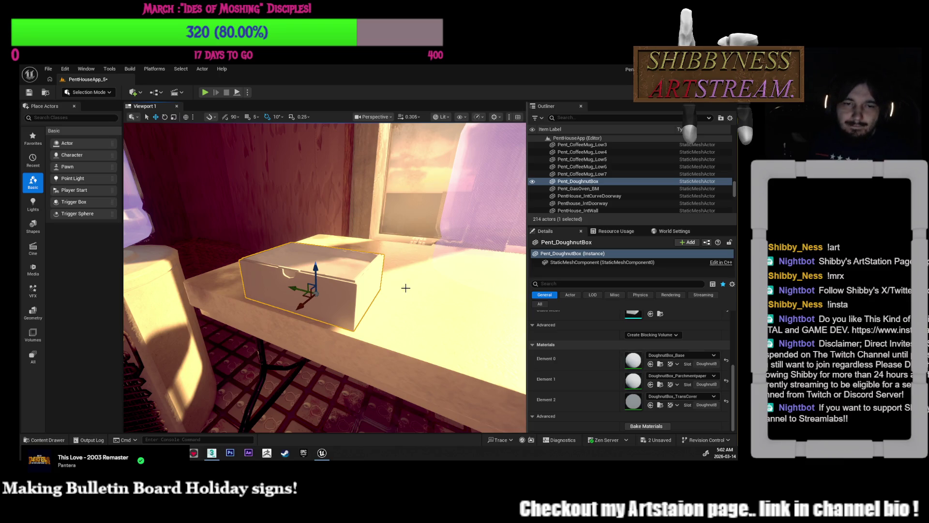
right_click_drag(392, 297, 368, 294)
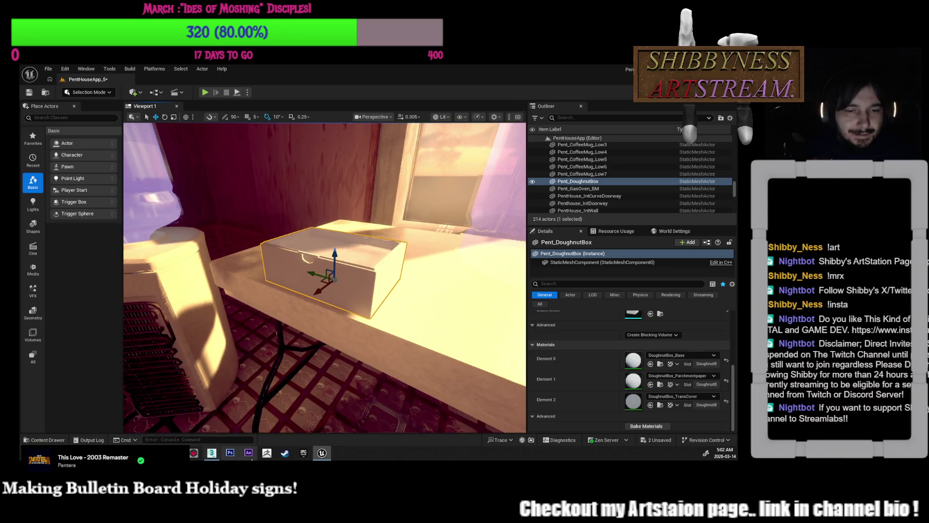
mouse_move(213, 453)
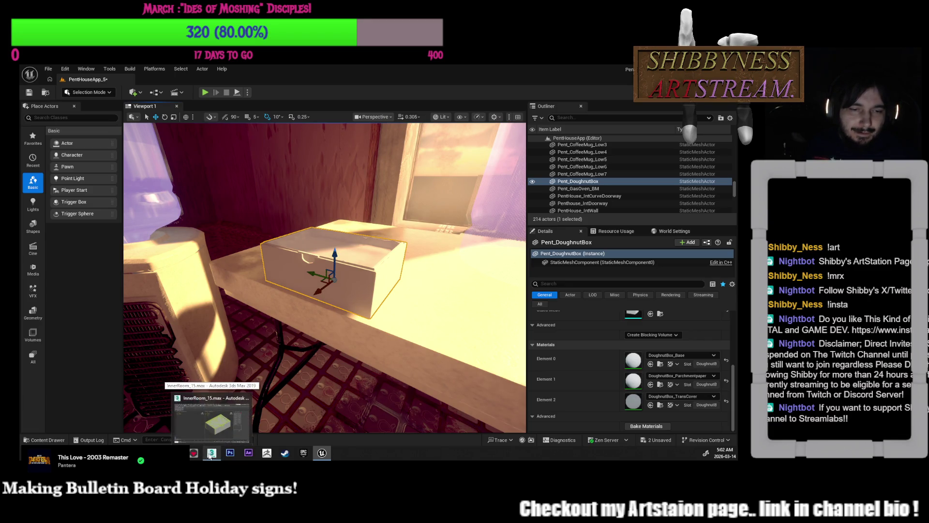
left_click(212, 454)
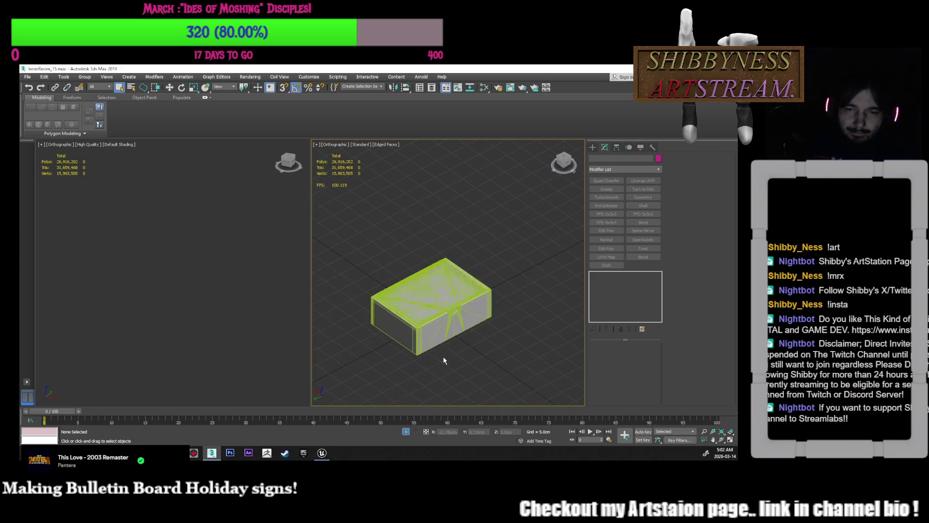
- Select the doughnut box and zoom in to frame it
scroll(443, 359, "down", 10)
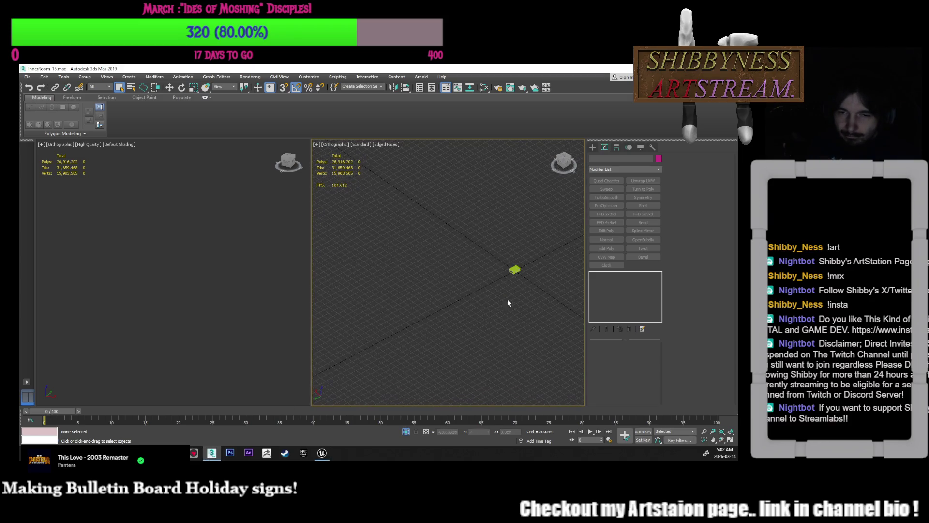
scroll(486, 314, "down", 4)
left_click(502, 278)
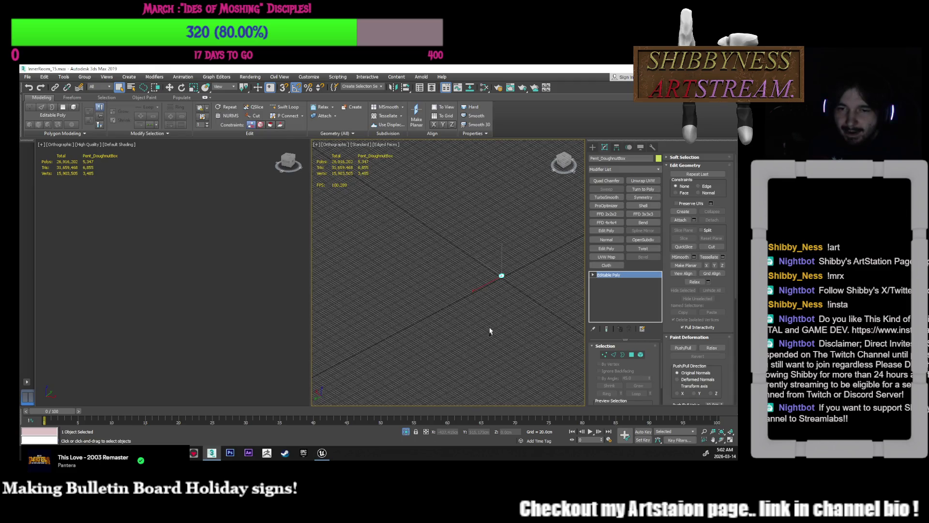
scroll(481, 349, "down", 3)
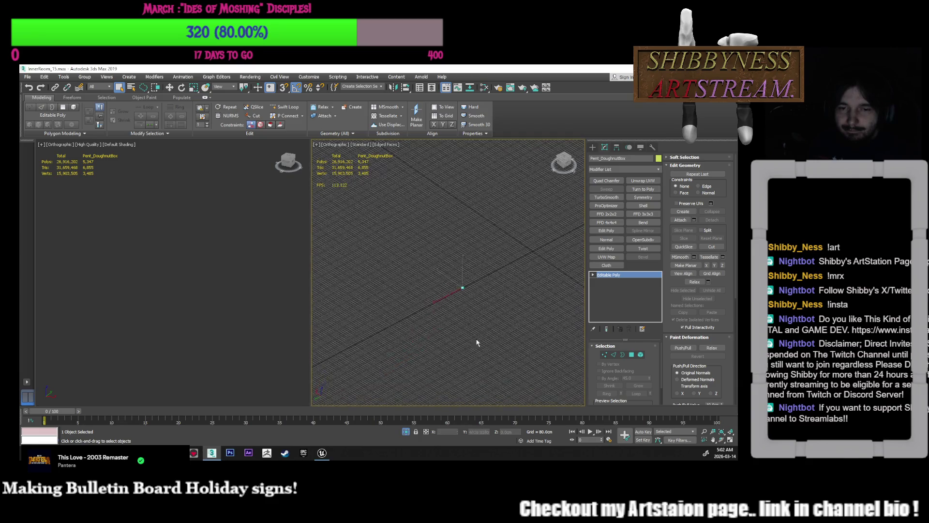
key("z")
scroll(505, 322, "up", 5)
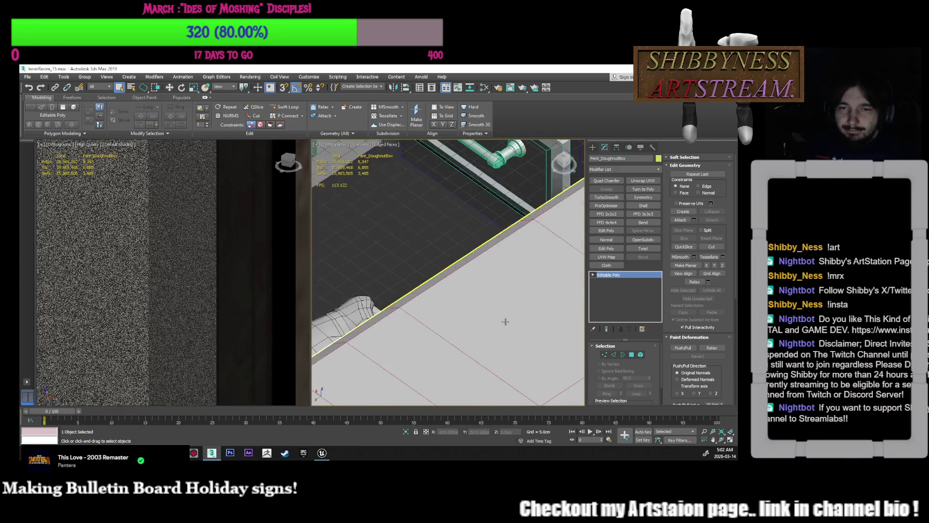
scroll(505, 321, "down", 6)
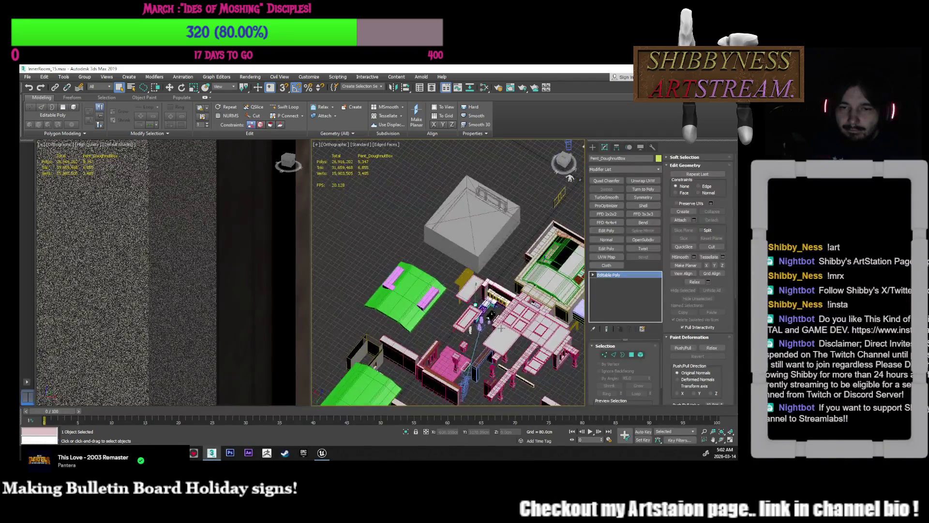
scroll(501, 328, "up", 5)
key("w")
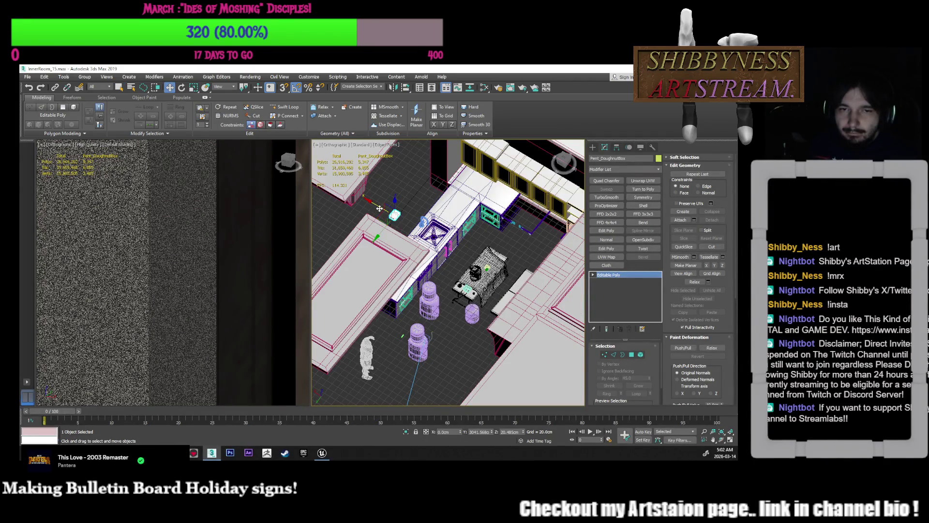
- Move the doughnut box onto the cloth-covered table by the coffee maker, enclosing the doughnuts
left_click_drag(379, 208, 463, 265)
key("z")
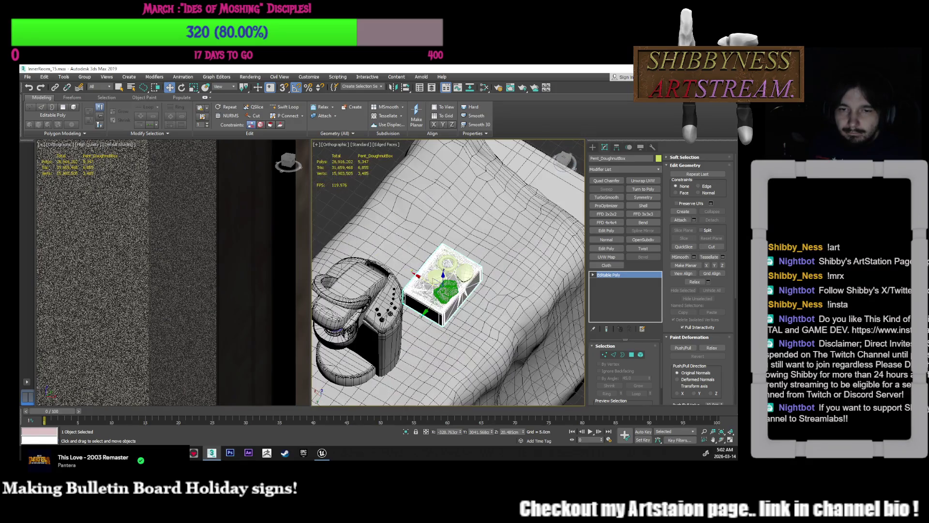
scroll(426, 290, "up", 4)
left_click_drag(448, 302, 459, 297)
mouse_move(459, 298)
middle_mouse_down("alt")
mouse_move(507, 298)
mouse_move(490, 301)
middle_mouse_up("alt")
left_click_drag(467, 296, 469, 292)
scroll(518, 335, "down", 5)
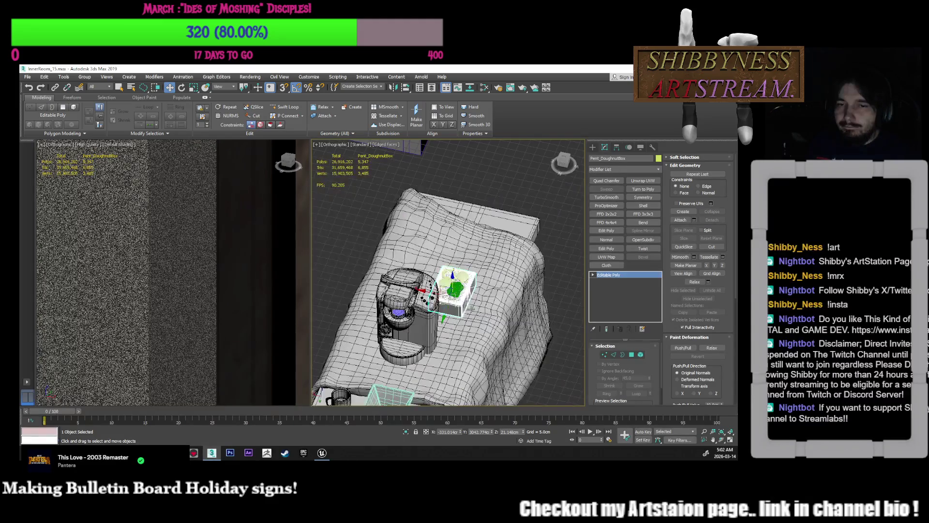
- Deselect the box, view the scene shaded and maximized, save with Ctrl+S, and switch to Toolbag
key("ctrl+d")
scroll(516, 329, "down", 8)
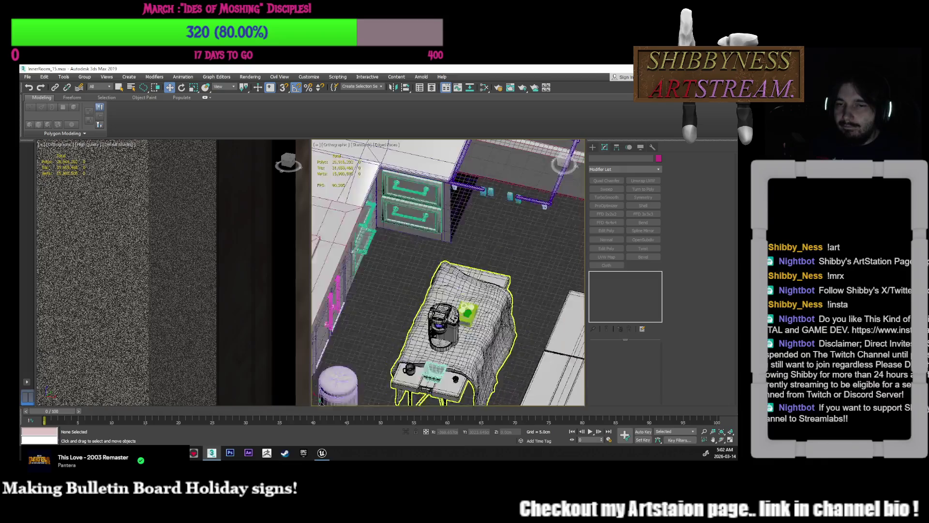
scroll(513, 321, "down", 10)
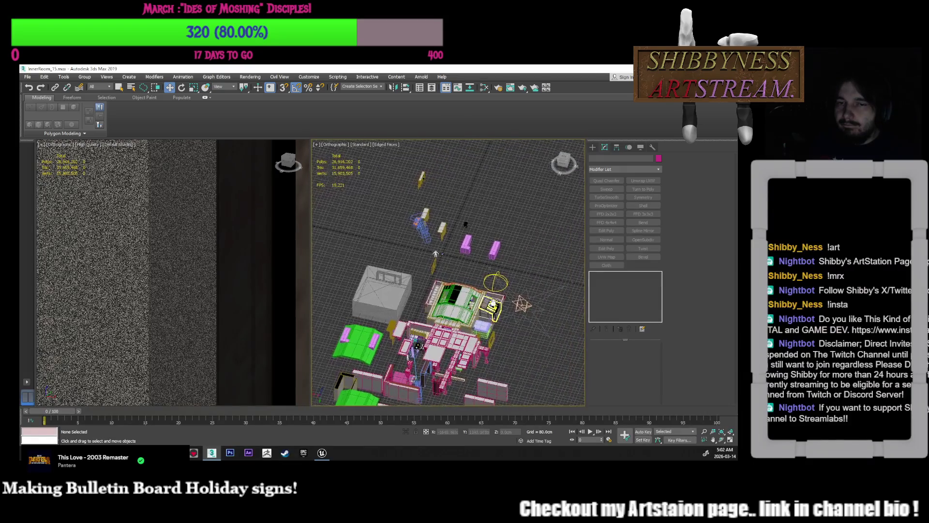
scroll(517, 288, "up", 15)
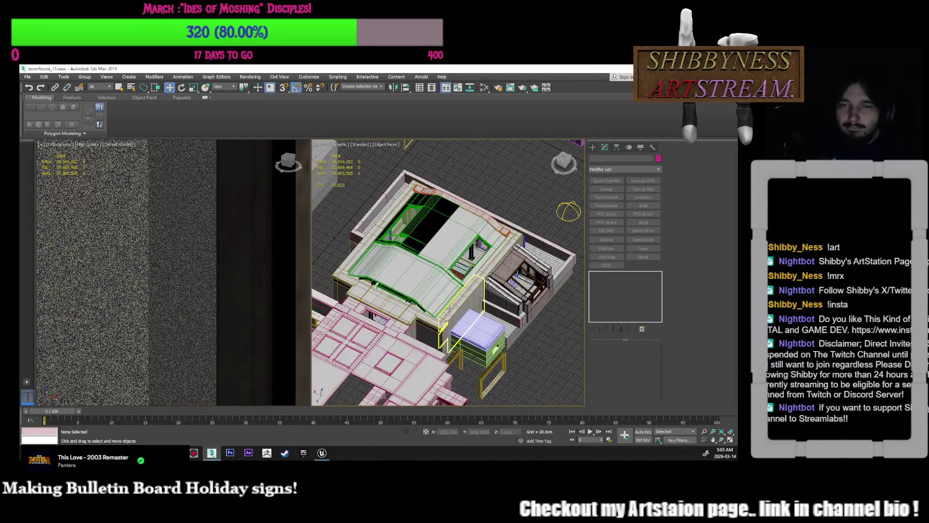
scroll(475, 309, "up", 15)
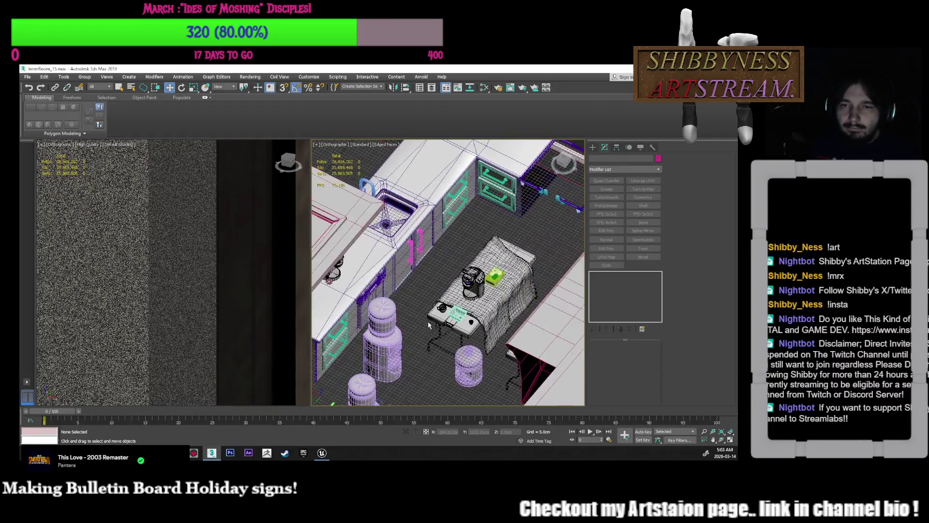
key("F4")
middle_click_drag(424, 308, 418, 290)
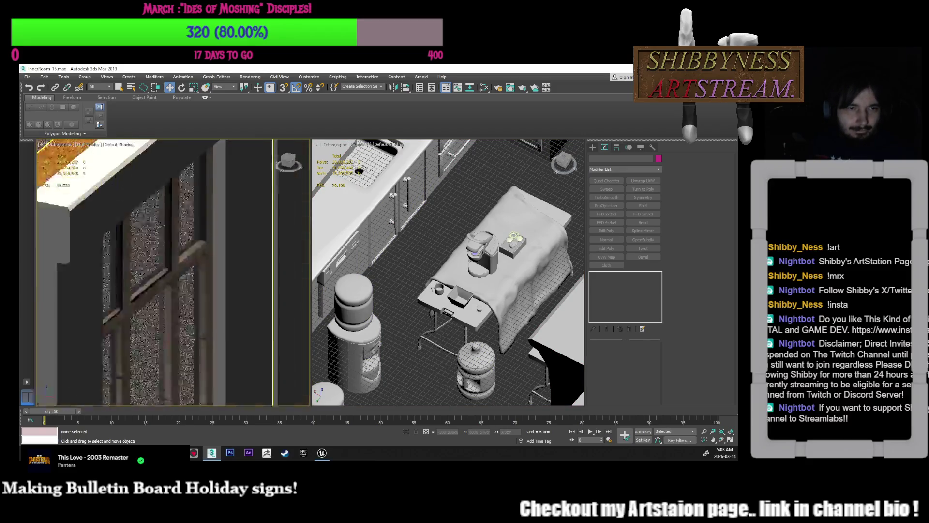
middle_click_drag(362, 259, 348, 269)
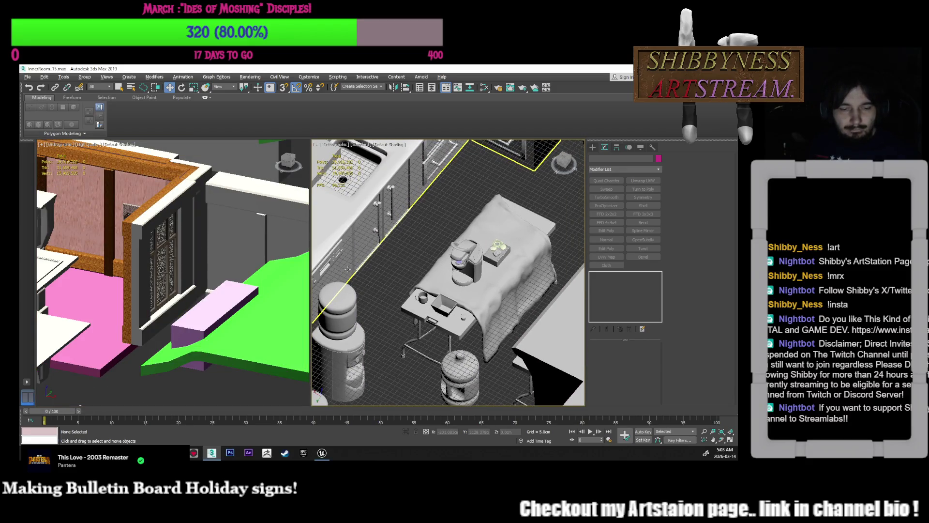
key("alt+w")
middle_click_drag(101, 162, 100, 171)
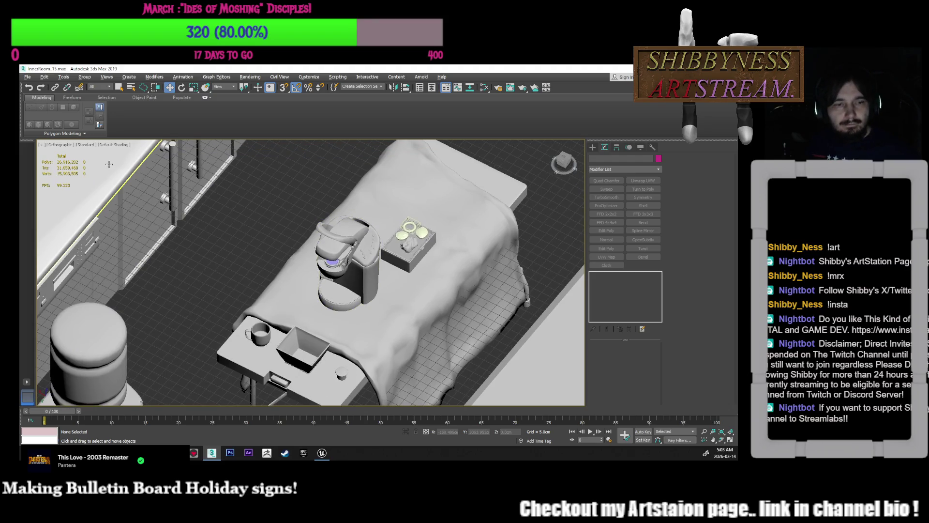
key("ctrl+s")
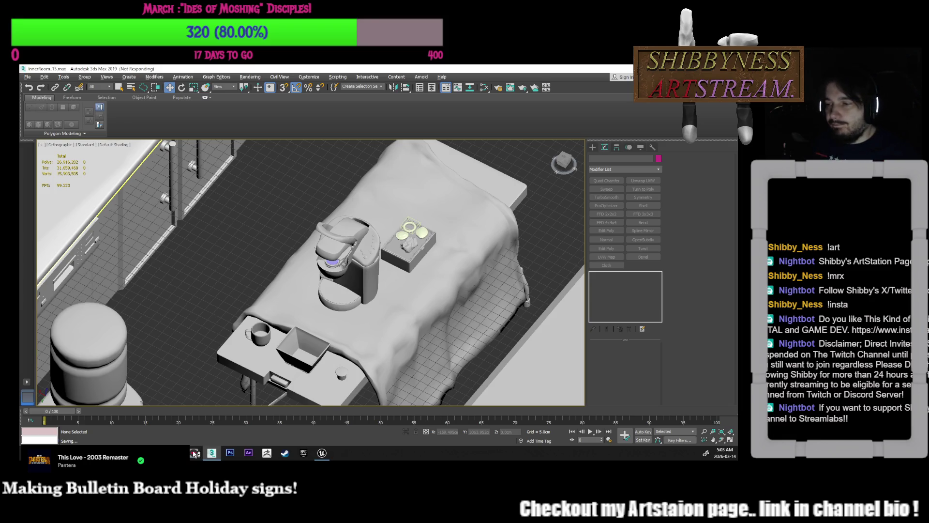
left_click(194, 453)
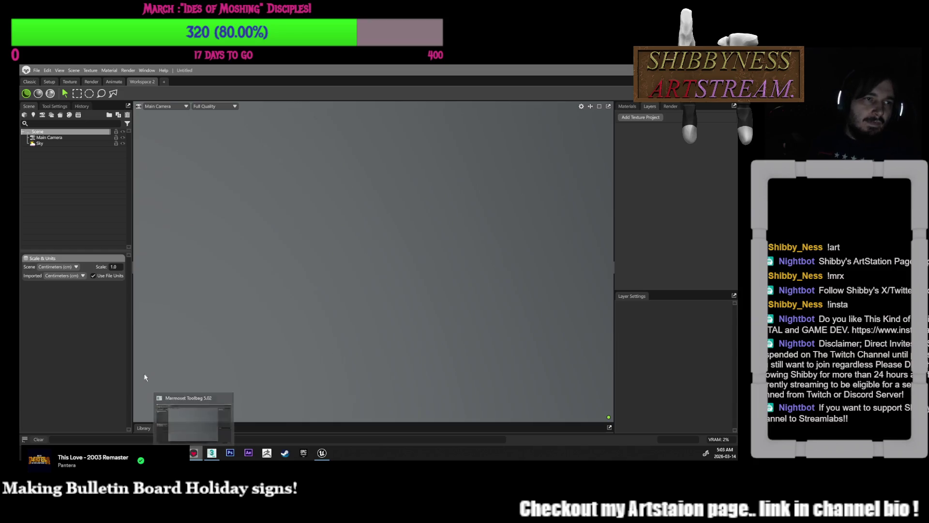
- Reopen TheDoughnutBox_BakeSet.tbscene from the File menu's recent scenes list
left_click(37, 71)
mouse_move(68, 91)
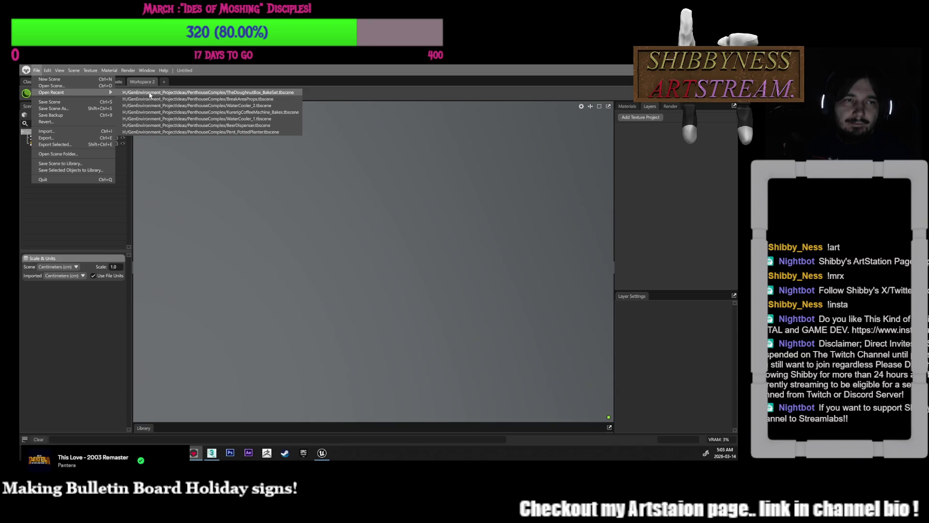
left_click(149, 93)
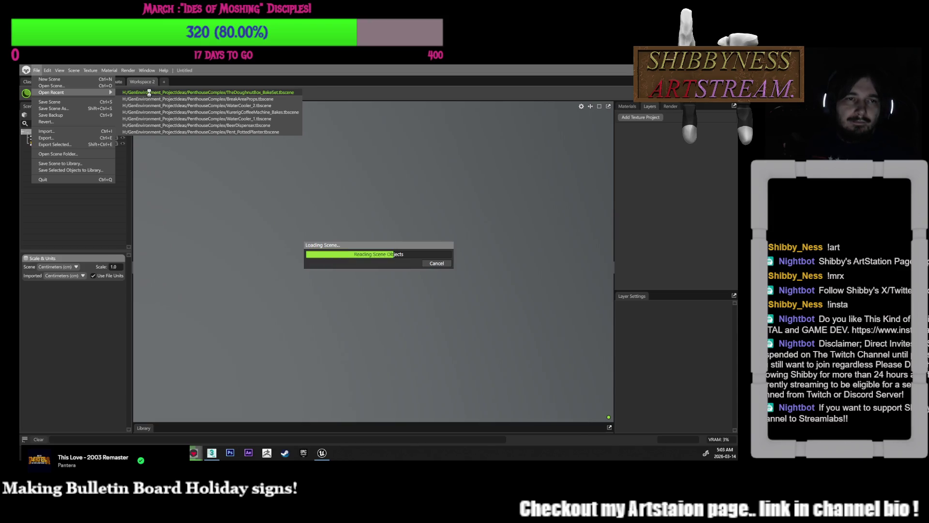
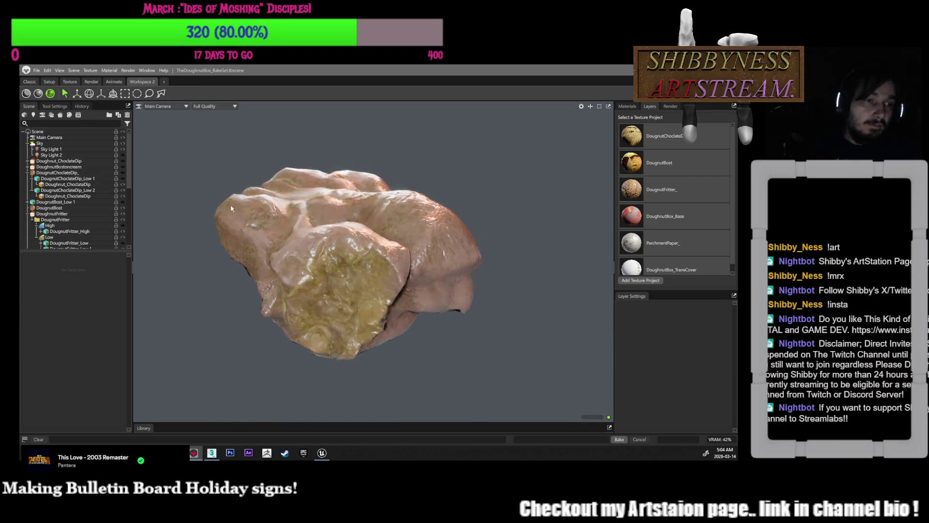
- Unhide the DoughnutBox model in the Scene tree and orbit around it
scroll(90, 198, "down", 3)
scroll(92, 206, "down", 2)
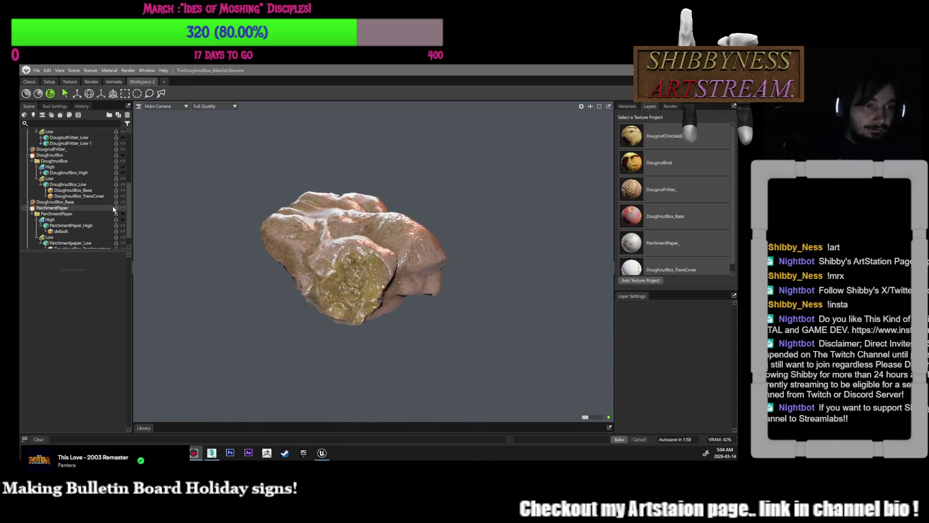
scroll(105, 217, "down", 1)
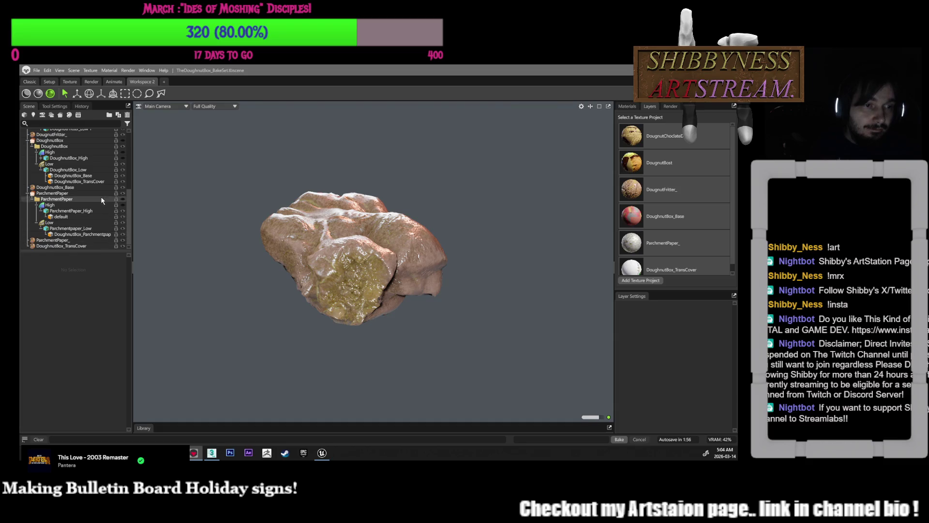
scroll(105, 194, "up", 1)
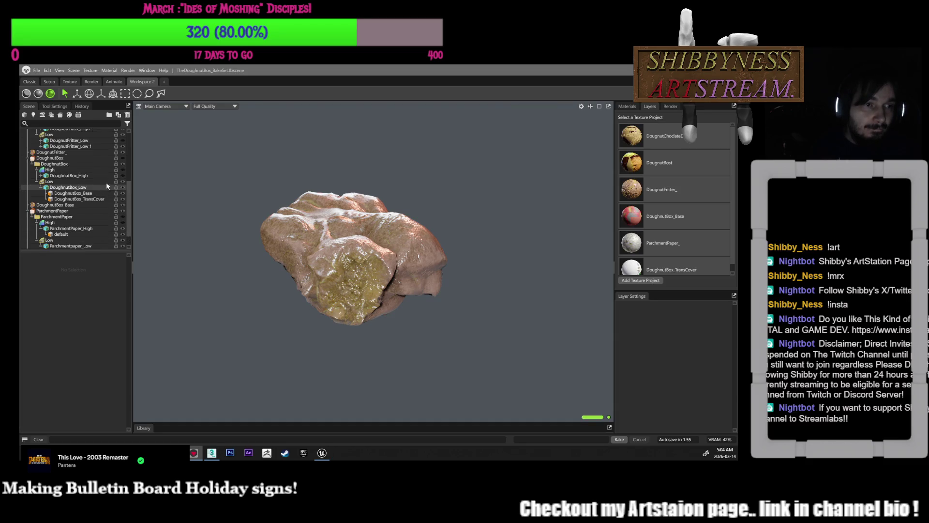
left_click(123, 158)
mouse_move(271, 208)
left_mouse_down()
mouse_move(404, 333)
mouse_move(356, 213)
left_mouse_up()
- Select the DoughnutBox bake group to view its bake settings, then load DoughnutBox_Base
left_click(627, 107)
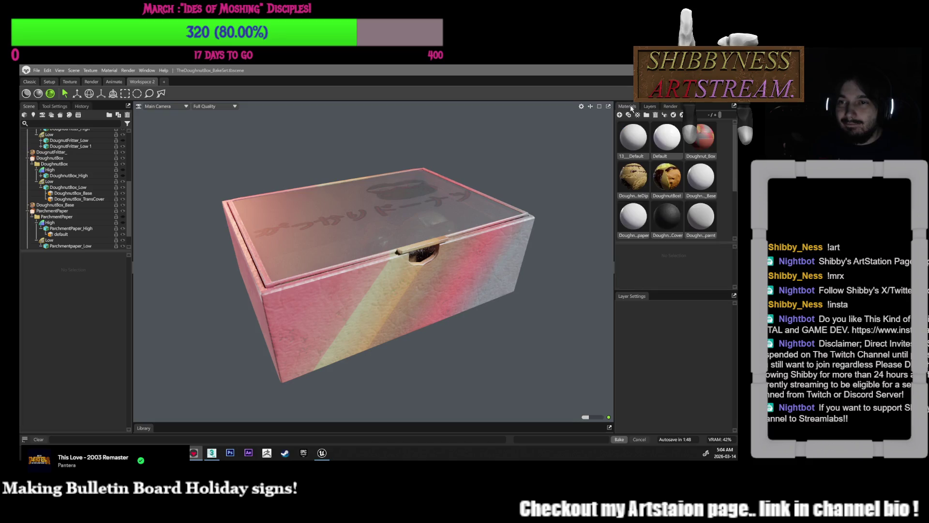
left_click(96, 164)
left_click(96, 182)
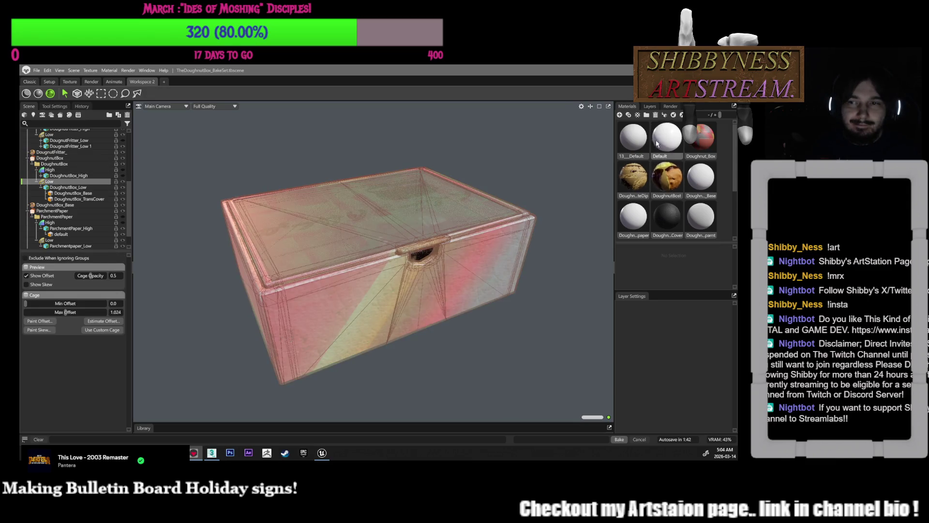
scroll(676, 184, "down", 1)
scroll(676, 184, "up", 1)
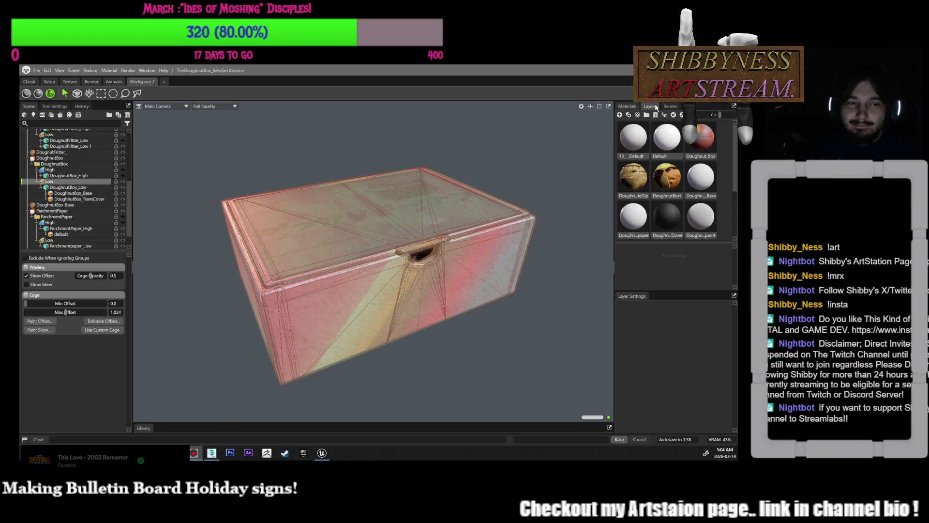
left_click(89, 160)
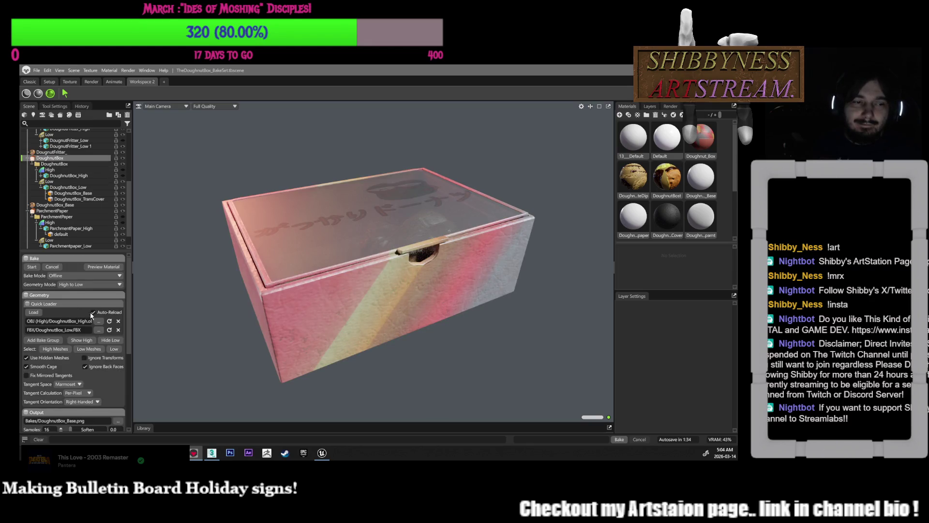
scroll(72, 339, "down", 3)
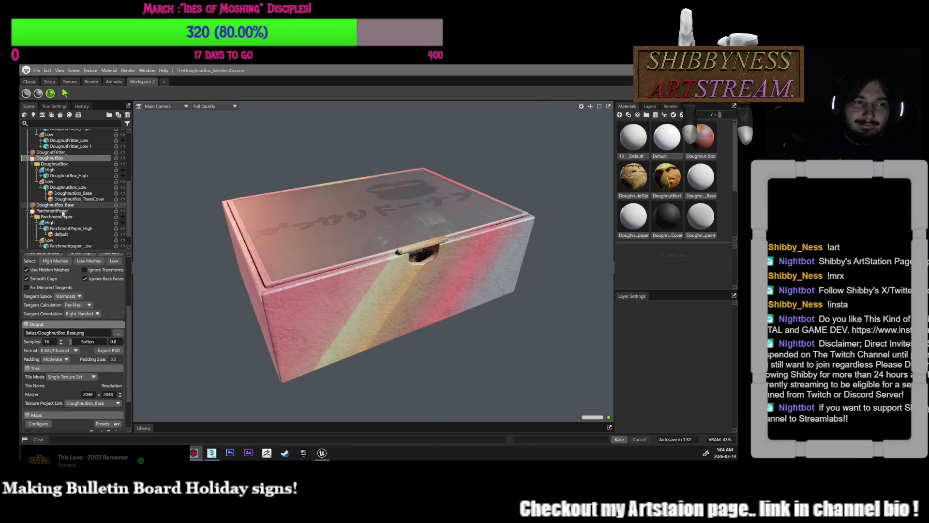
left_click(62, 206)
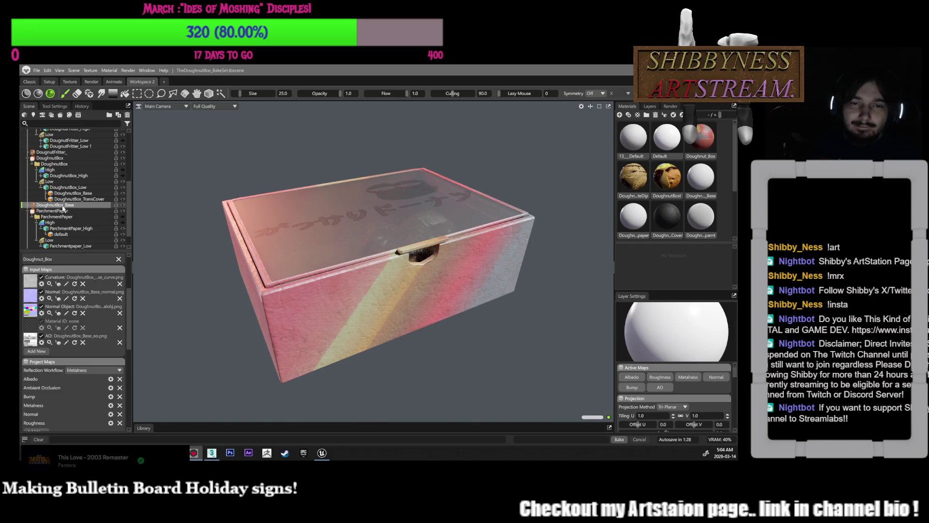
- Export all of DoughnutBox_Base's texture maps, then select DoughnutBox_Base in the Scene tree
scroll(81, 326, "down", 3)
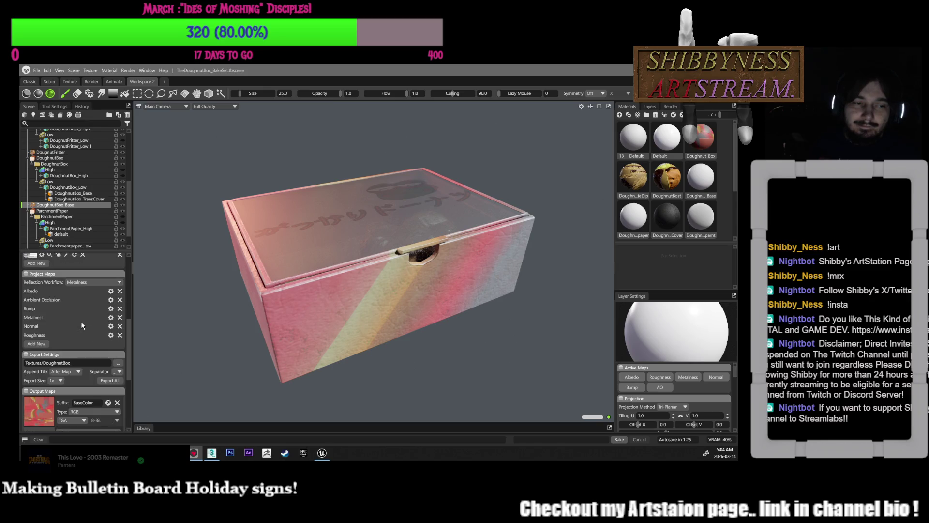
scroll(82, 326, "down", 3)
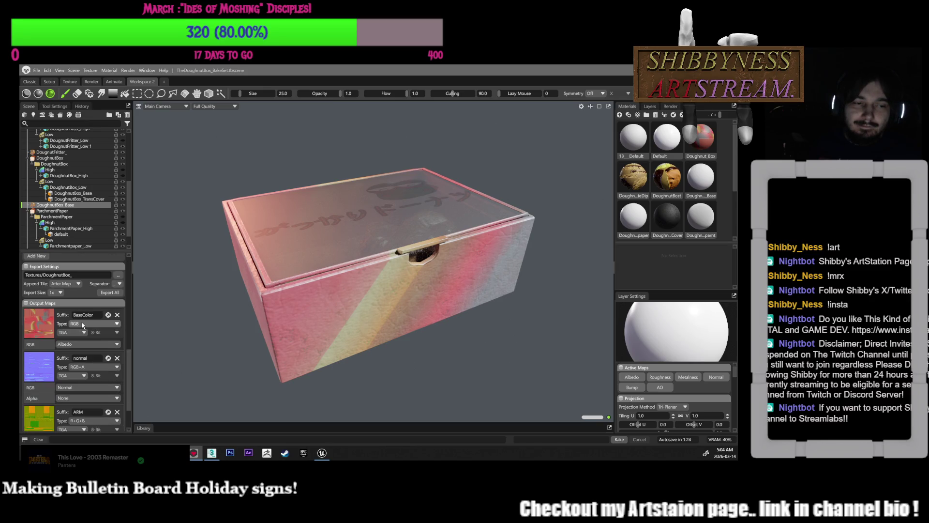
scroll(81, 325, "down", 2)
scroll(82, 325, "up", 3)
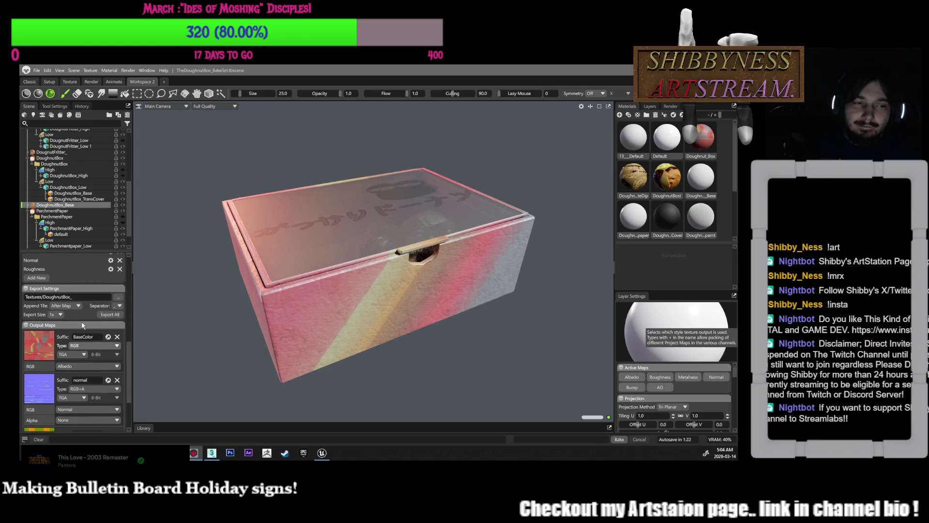
scroll(89, 320, "up", 3)
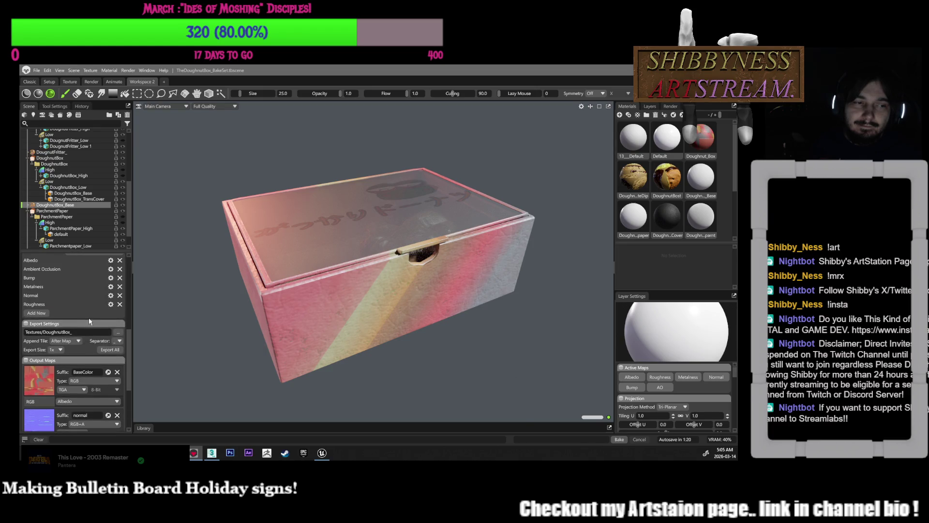
scroll(89, 319, "down", 5)
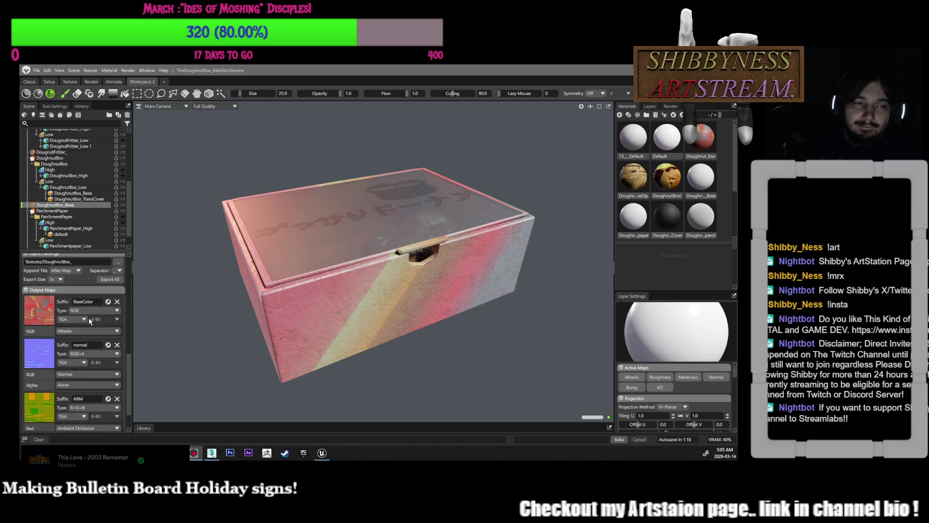
scroll(89, 319, "up", 3)
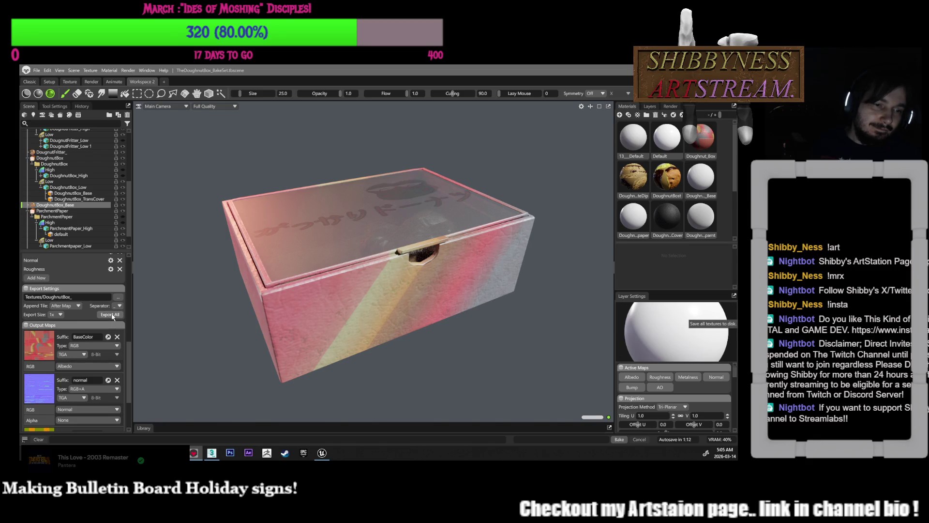
left_click(111, 315)
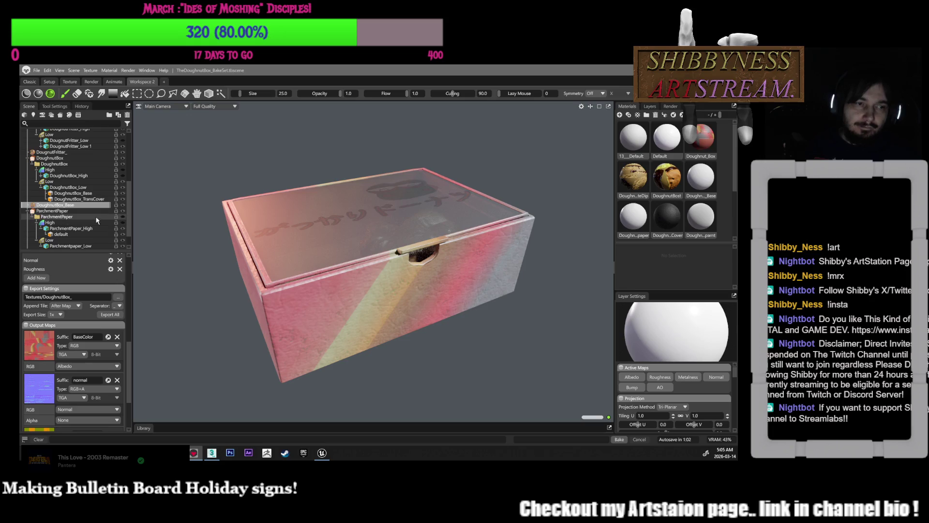
scroll(98, 231, "down", 1)
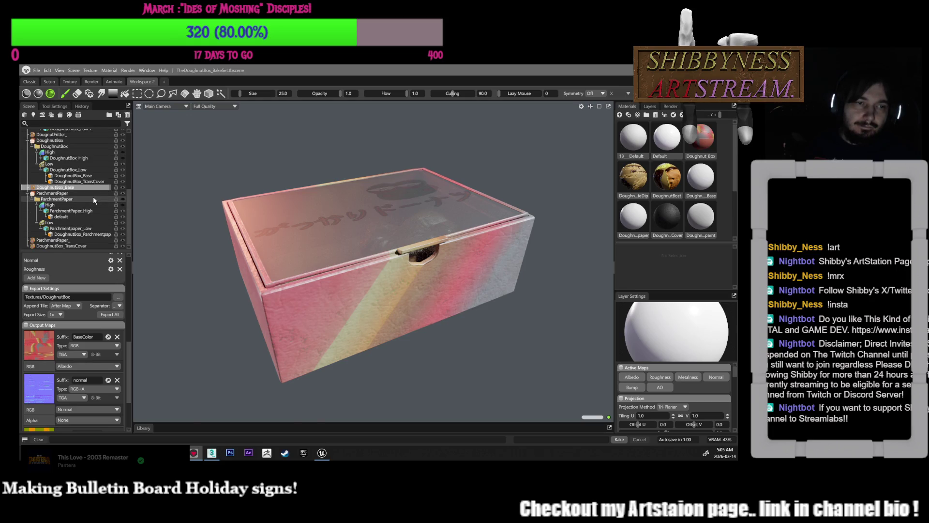
left_click(123, 189)
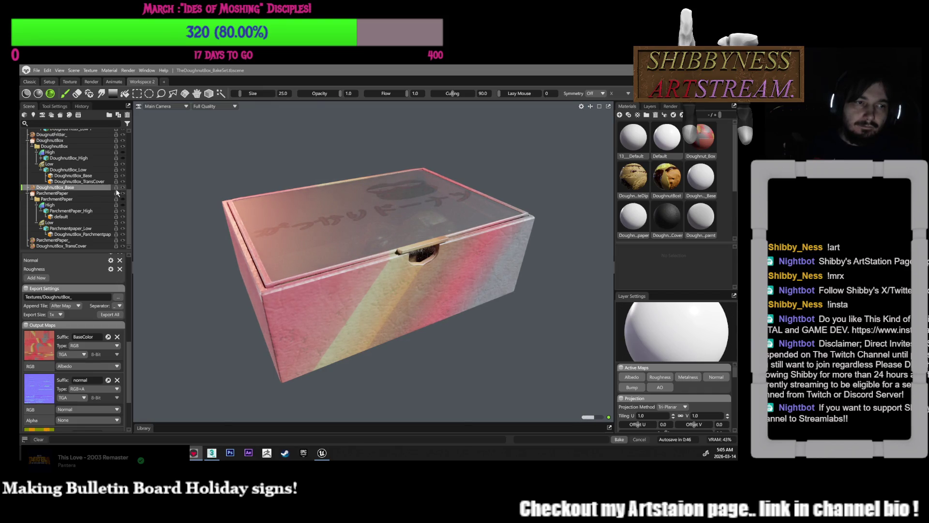
- Hide the doughnut box, show the ParchmentPaper tray and zoom in over it
left_click(123, 141)
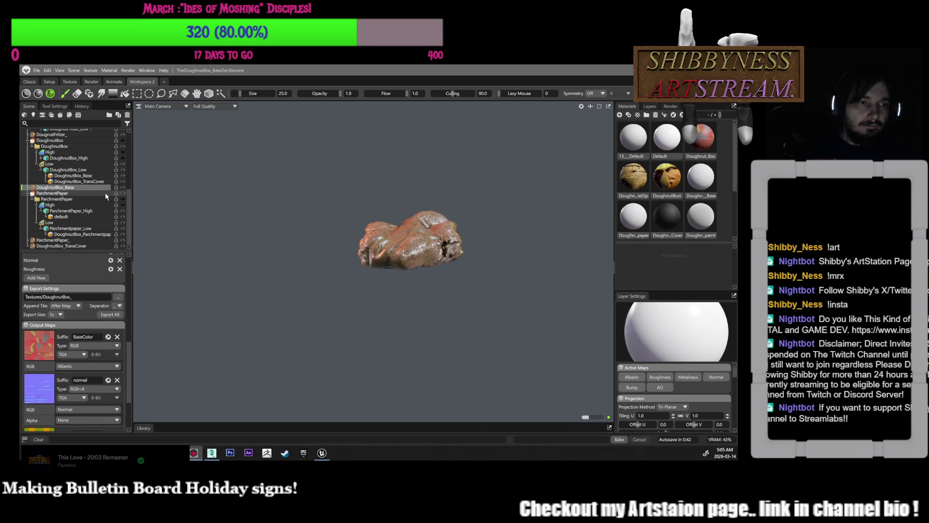
left_click(92, 194)
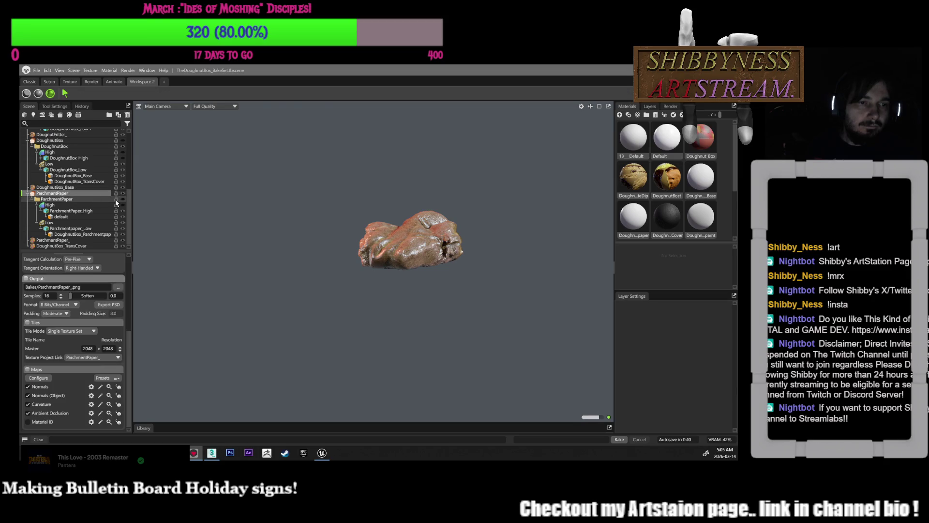
left_click(123, 200)
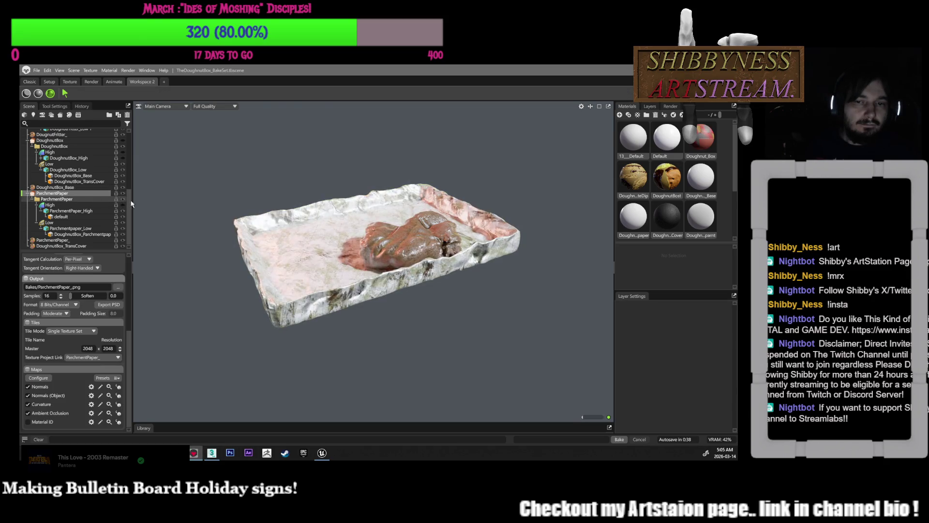
mouse_move(346, 279)
left_mouse_down()
mouse_move(398, 327)
mouse_move(496, 265)
mouse_move(483, 314)
left_mouse_up()
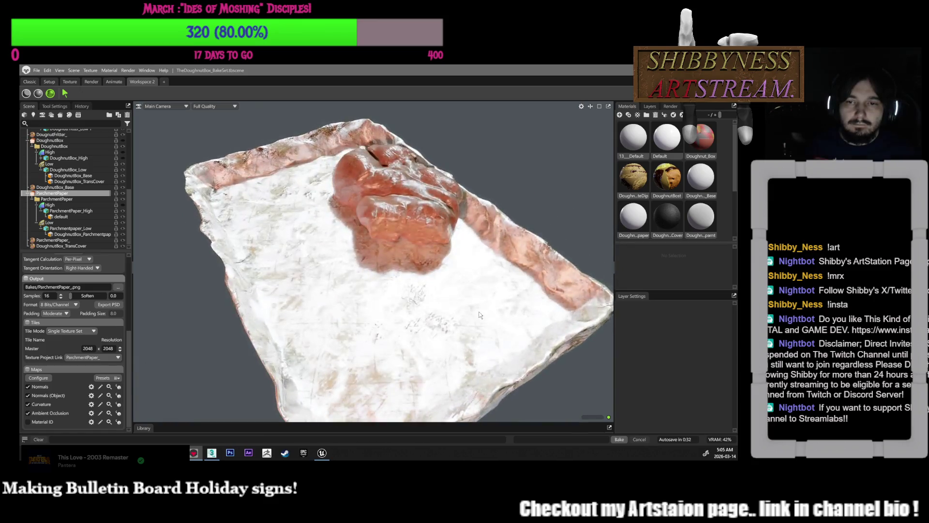
- Open the ParchmentPaper_ texture project's layers and hide Fill Layer 1 for comparison
left_click(650, 106)
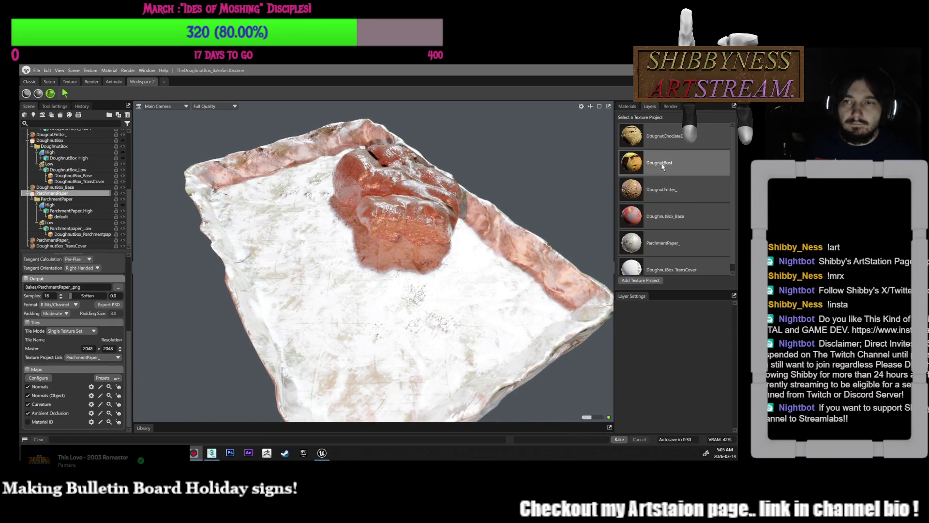
left_click(690, 238)
left_click_drag(558, 210, 561, 155)
left_click(620, 149)
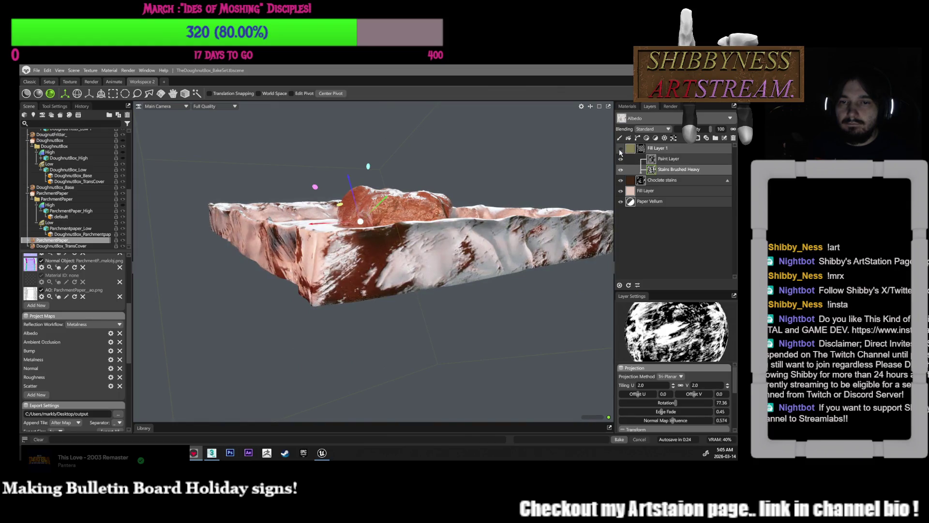
- Try several blend modes on Stains Brushed Heavy, settling on Multiply at about 53 opacity
left_click(620, 149)
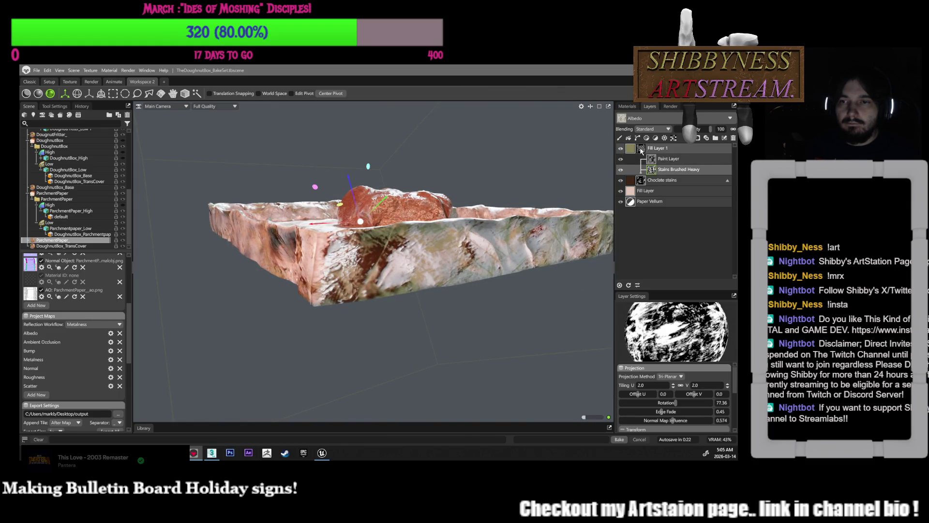
left_click(650, 129)
left_click(660, 157)
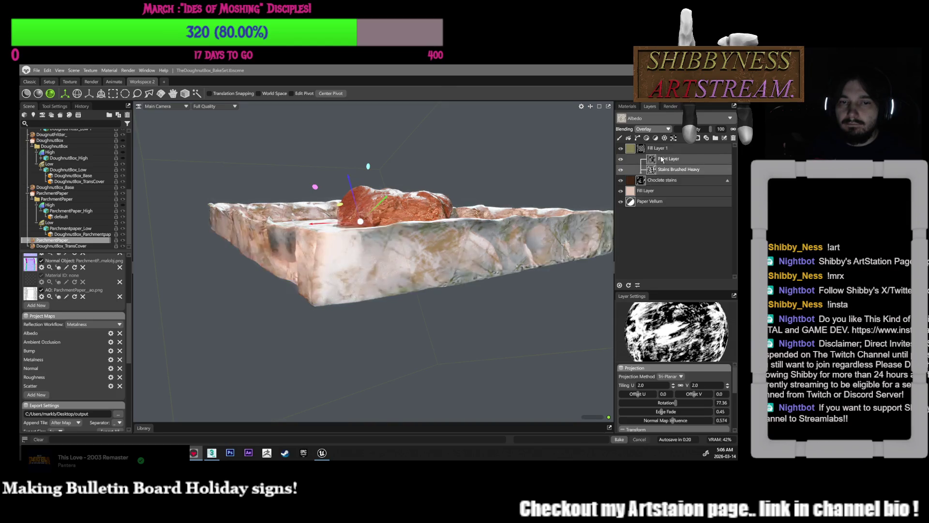
left_click(650, 129)
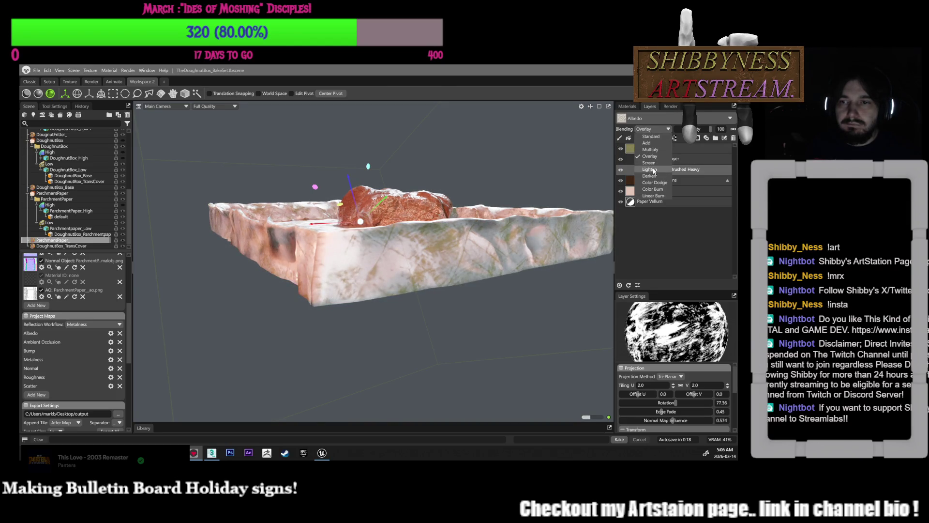
left_click(649, 169)
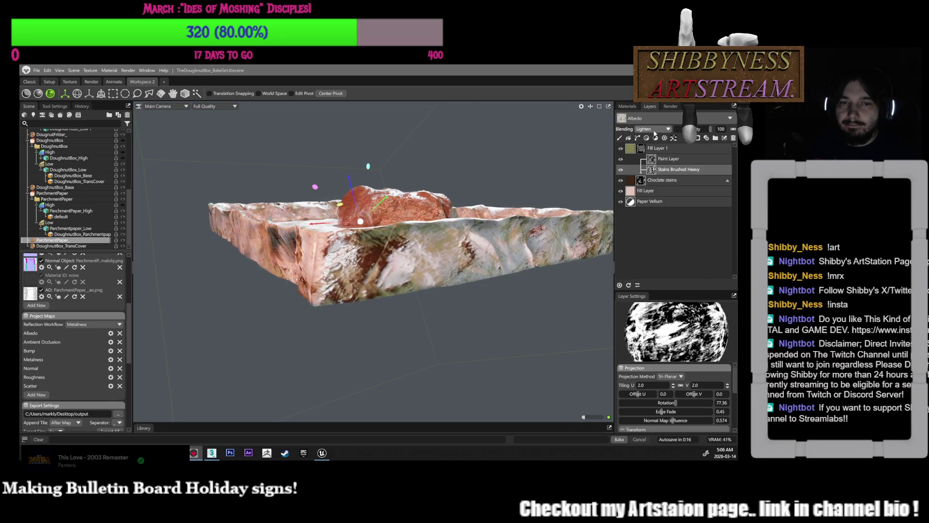
left_click(655, 130)
left_click(655, 183)
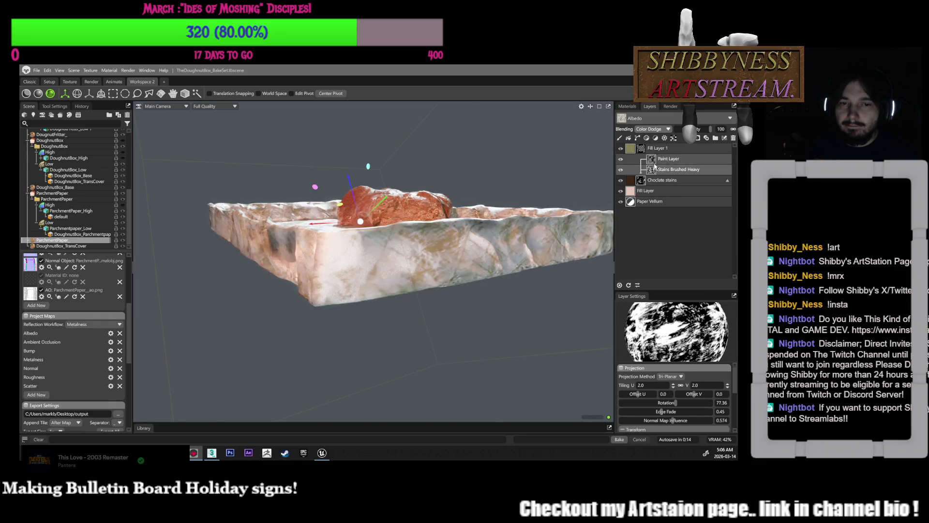
left_click(649, 130)
left_click(653, 190)
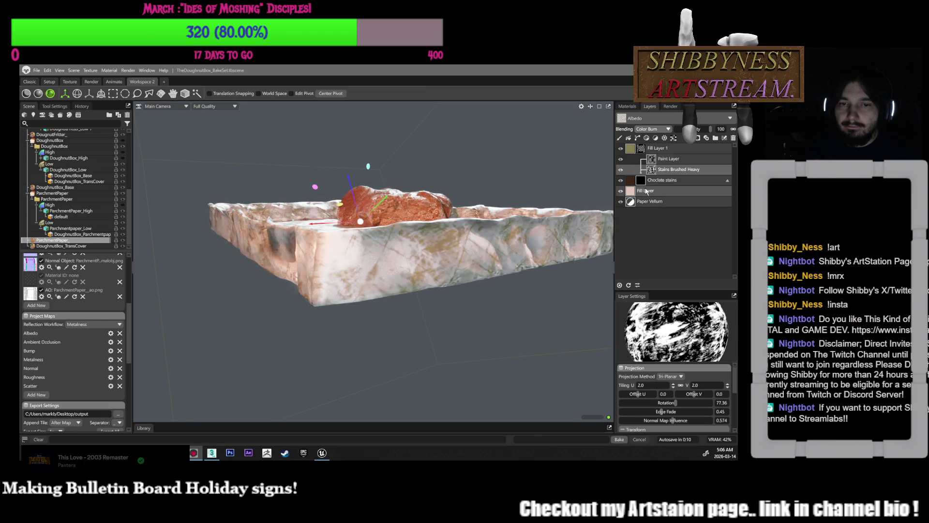
left_click_drag(710, 129, 678, 129)
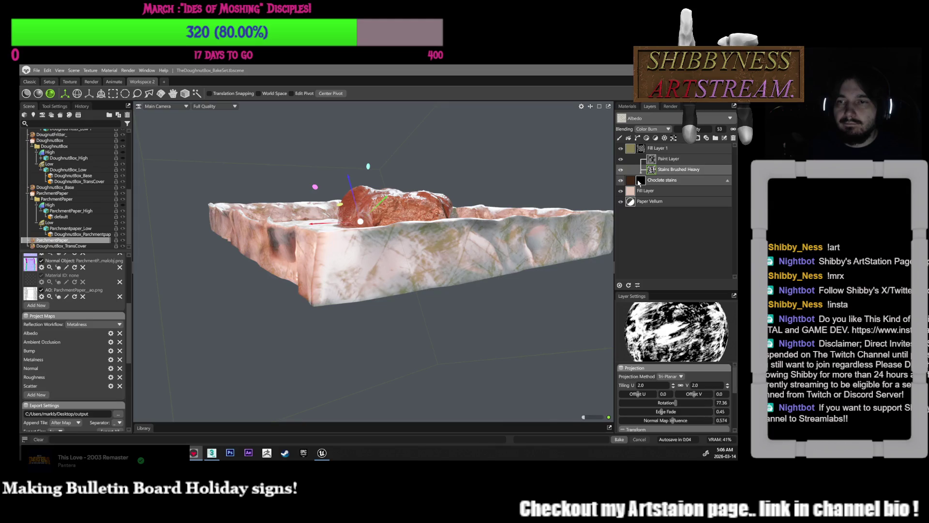
left_click(651, 129)
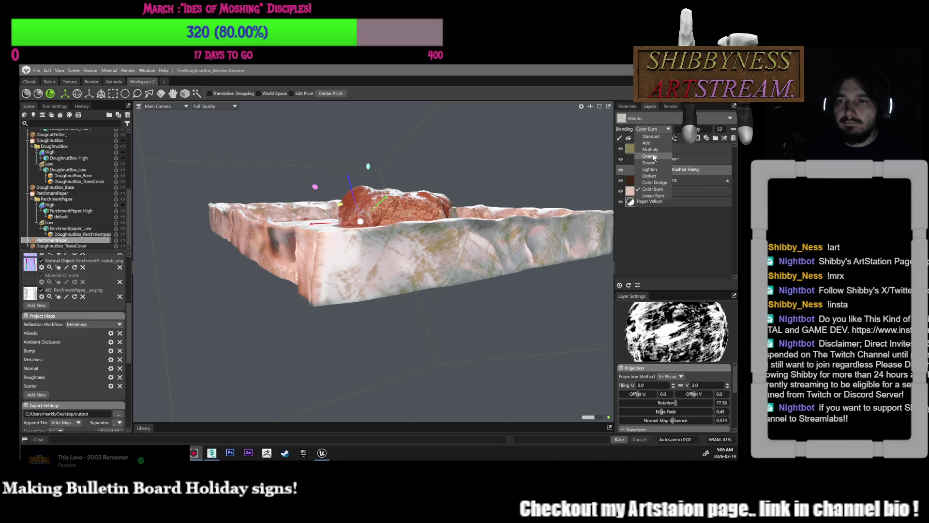
left_click(650, 149)
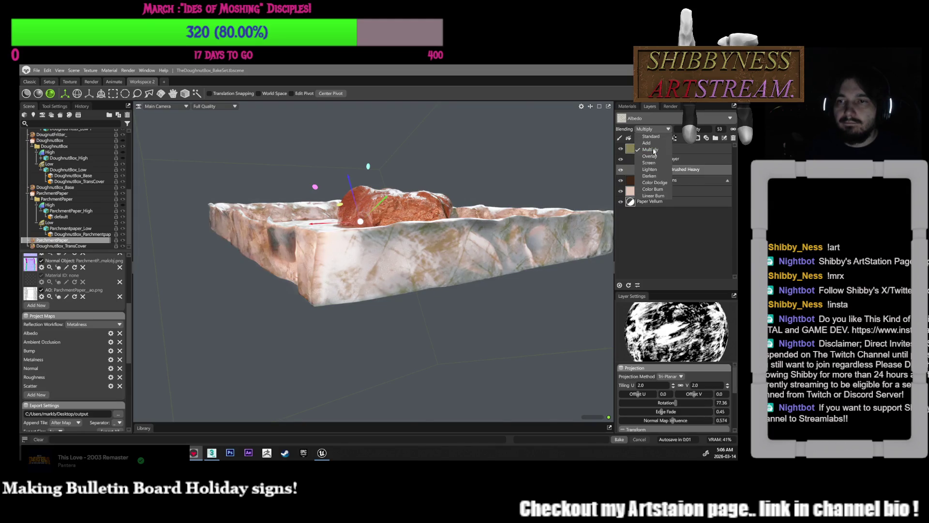
- Set the Paint Layer inside Fill Layer 1 to Overlay blending
left_click(651, 159)
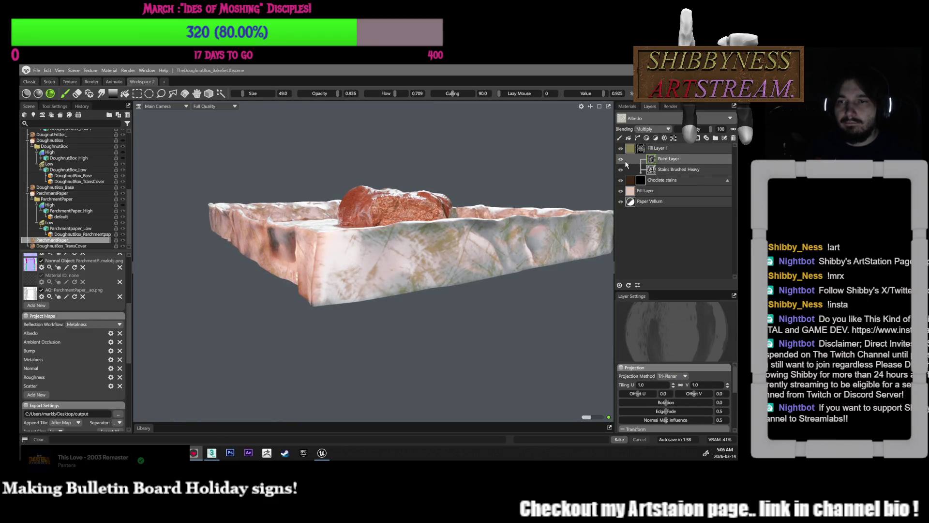
left_click(652, 129)
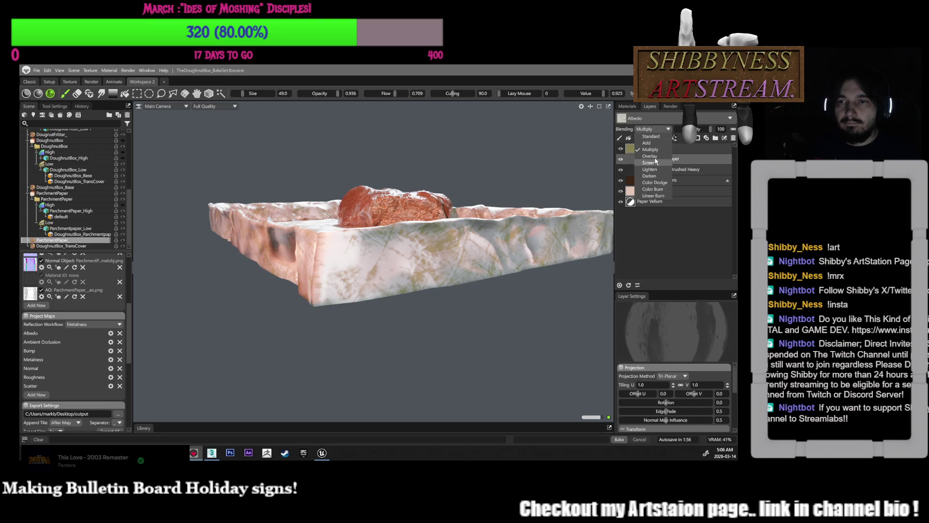
left_click(651, 173)
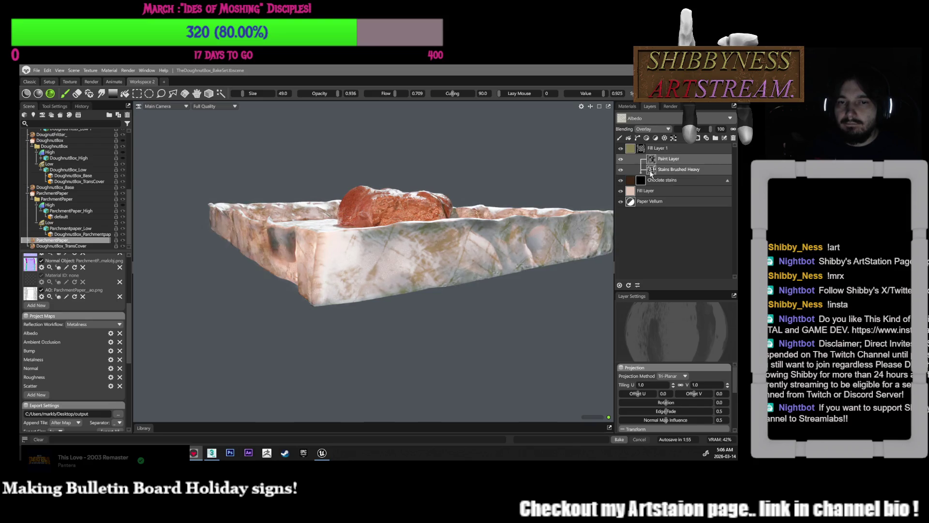
left_click(621, 170)
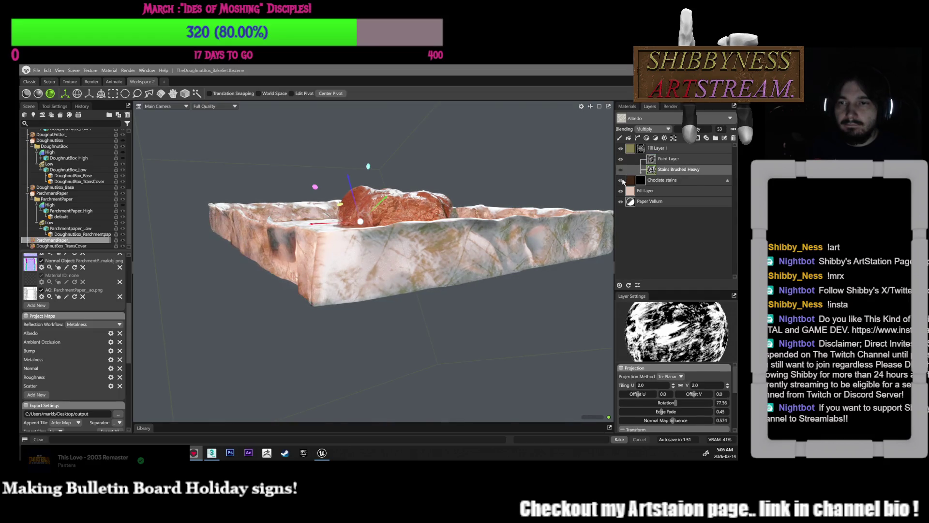
- Set the Choclate stains layer to Overlay blending at 94 opacity, after trying Lighten
left_click(630, 180)
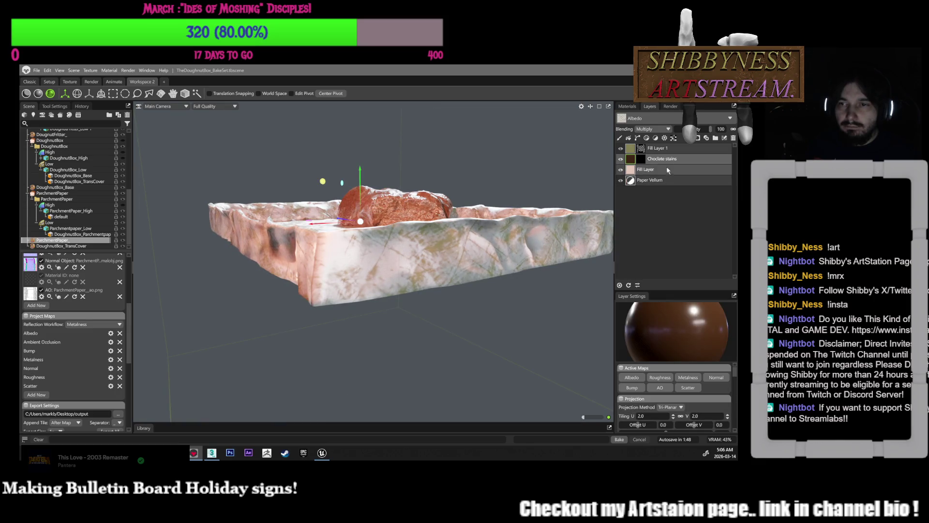
left_click(652, 128)
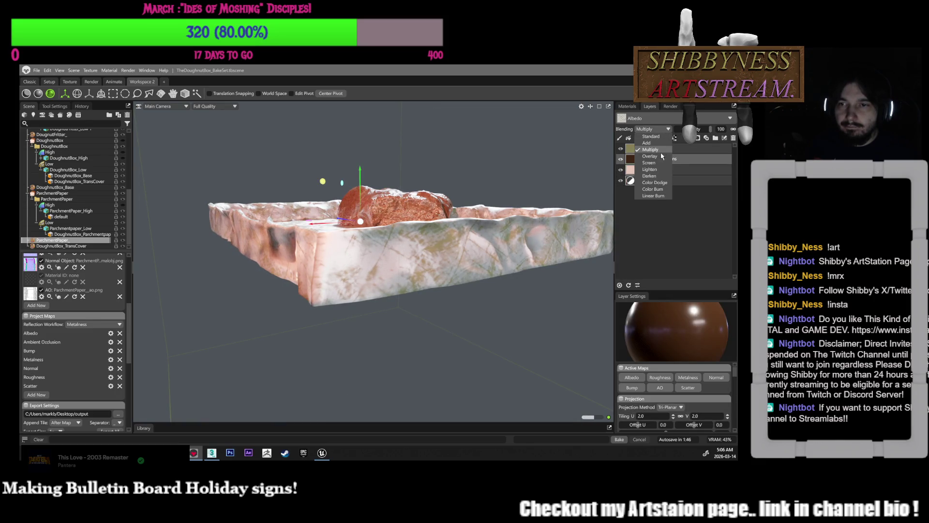
left_click(659, 158)
left_click_drag(576, 159, 598, 198)
left_click(653, 129)
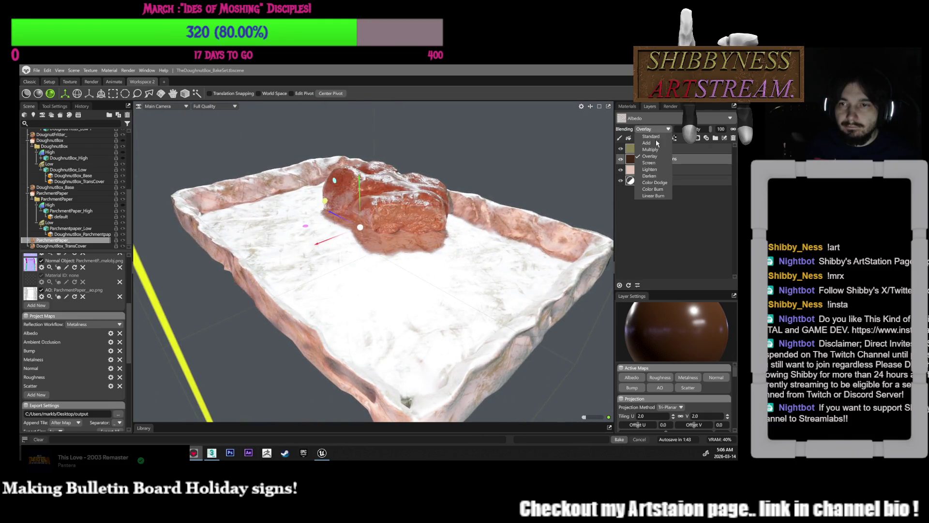
left_click(657, 167)
left_click(653, 129)
key("Return")
left_click_drag(606, 179, 573, 153)
left_click(653, 130)
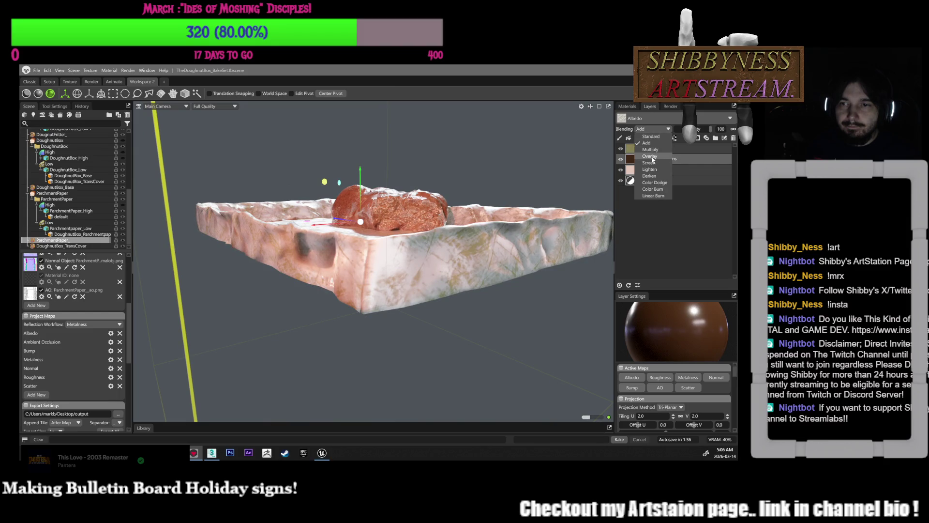
left_click(649, 157)
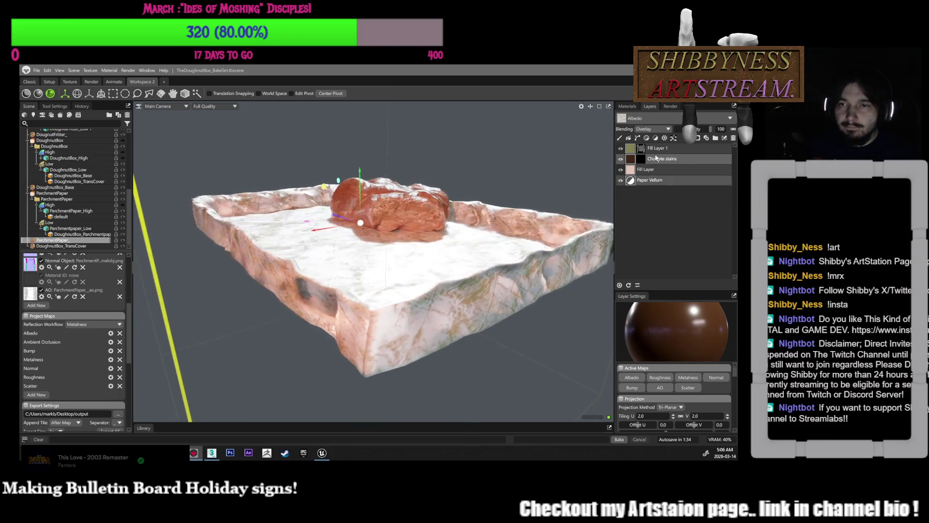
left_click(680, 129)
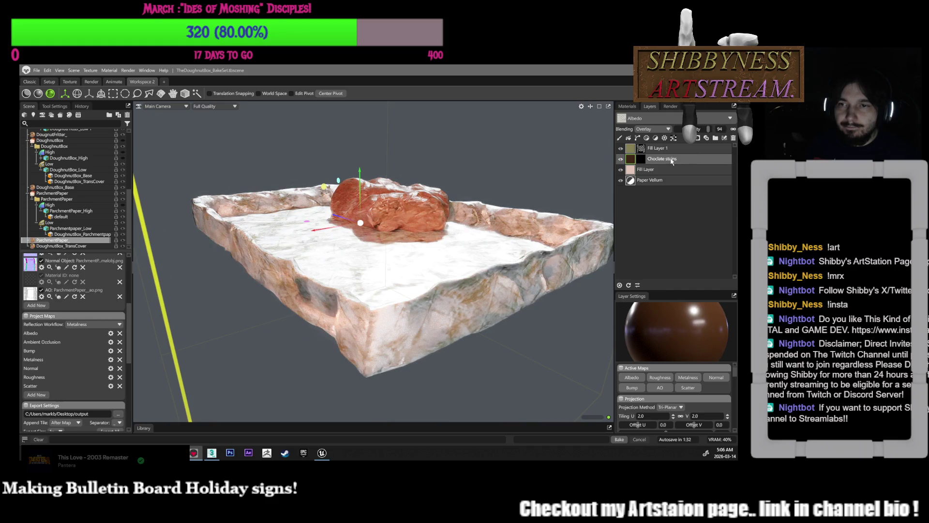
- Toggle Fill Layer 1 to compare, then expand it and select the Stains Brushed Heavy mask
left_click(621, 148)
left_click(621, 148)
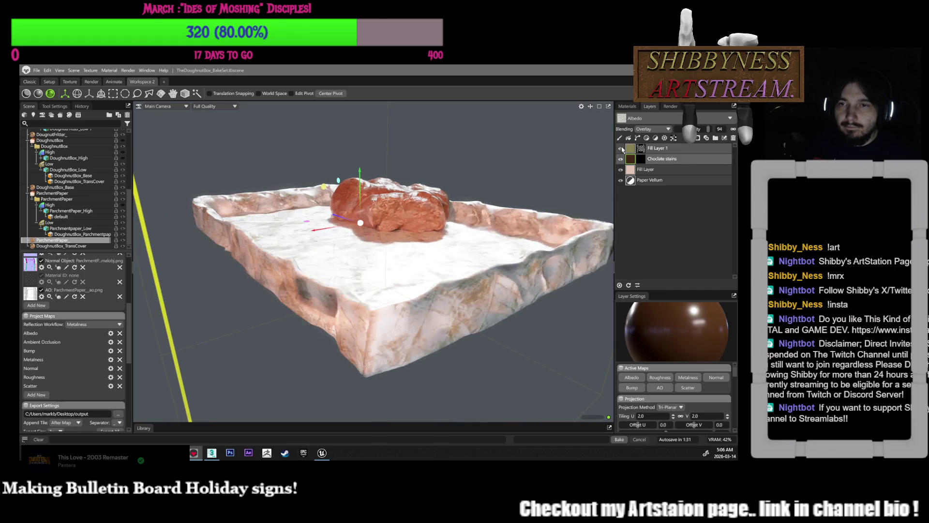
left_click(640, 150)
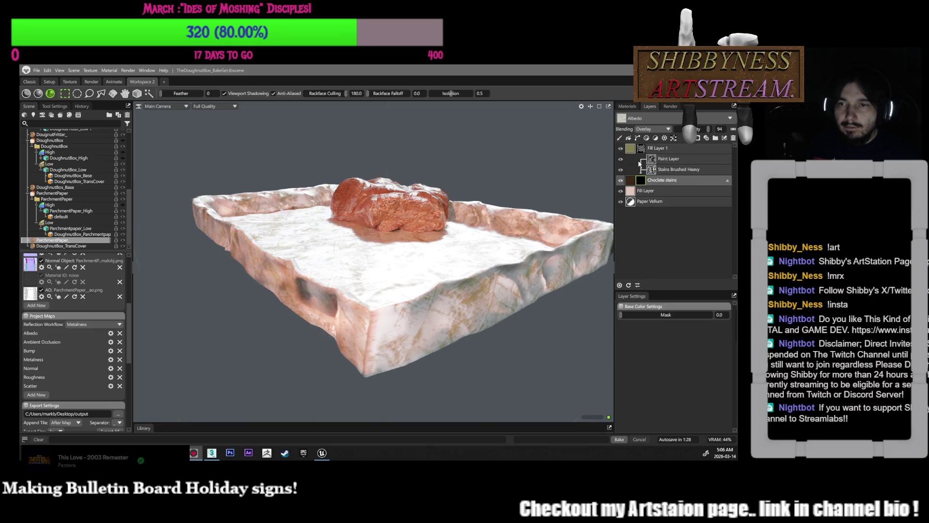
left_click(661, 169)
- Raise Stains Brushed Heavy's opacity and weaken its Mask slider
left_click_drag(697, 129, 704, 129)
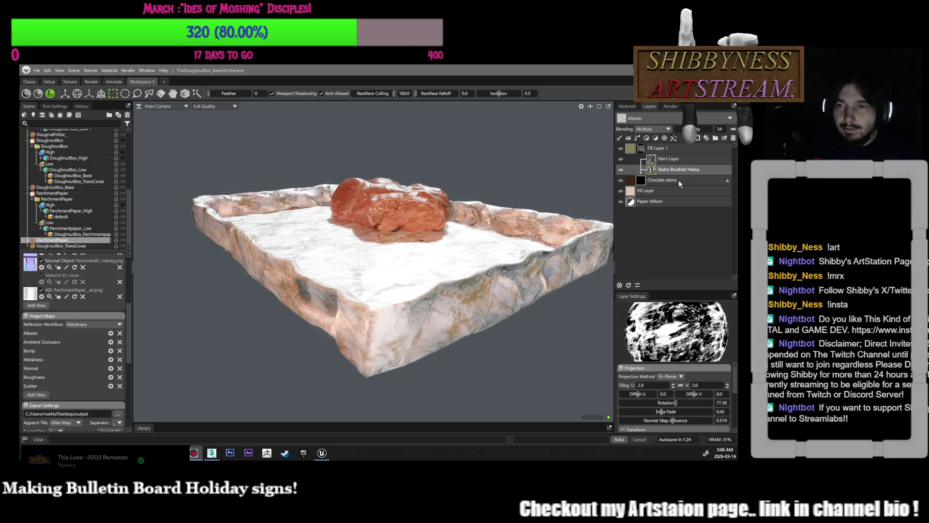
scroll(671, 401, "down", 1)
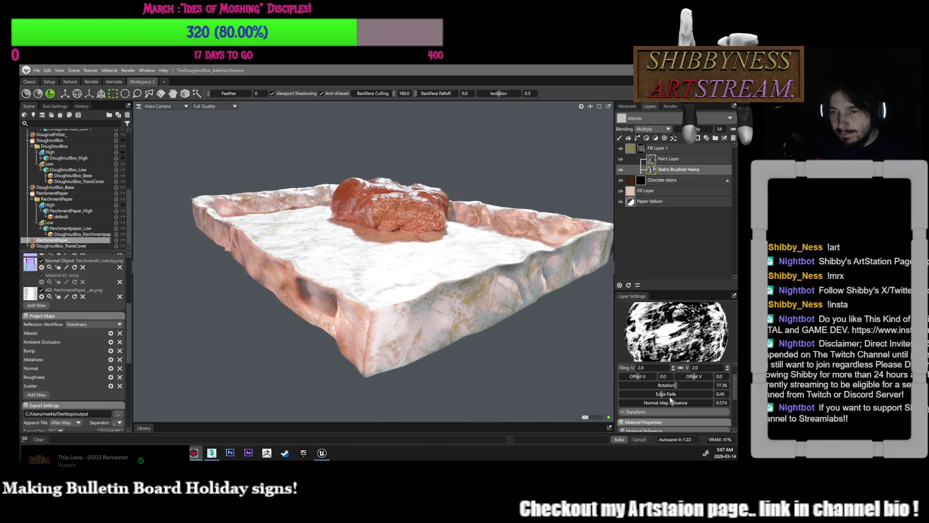
scroll(671, 401, "down", 4)
left_click_drag(670, 415, 662, 415)
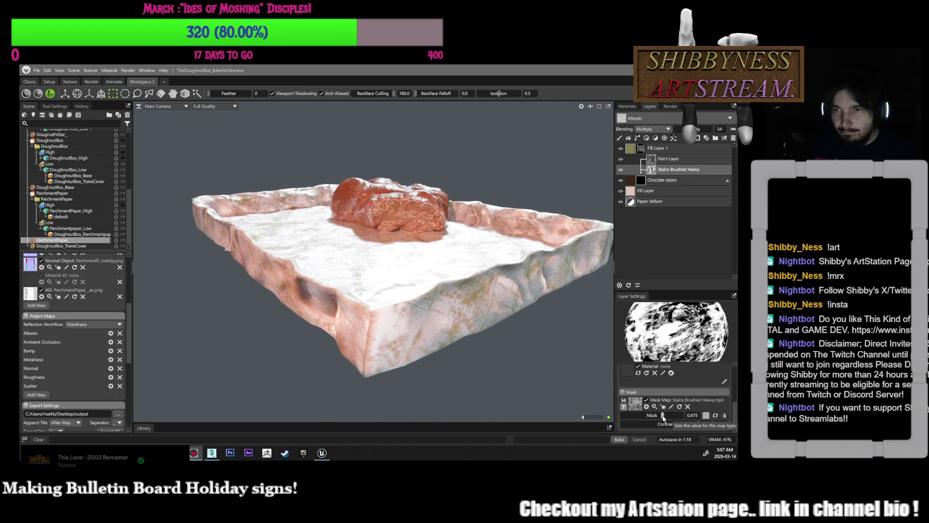
mouse_move(656, 419)
left_mouse_down()
mouse_move(634, 424)
mouse_move(663, 424)
left_mouse_up()
- Set the Paint Layer to Add blending and hide it to compare the stains
left_click(668, 158)
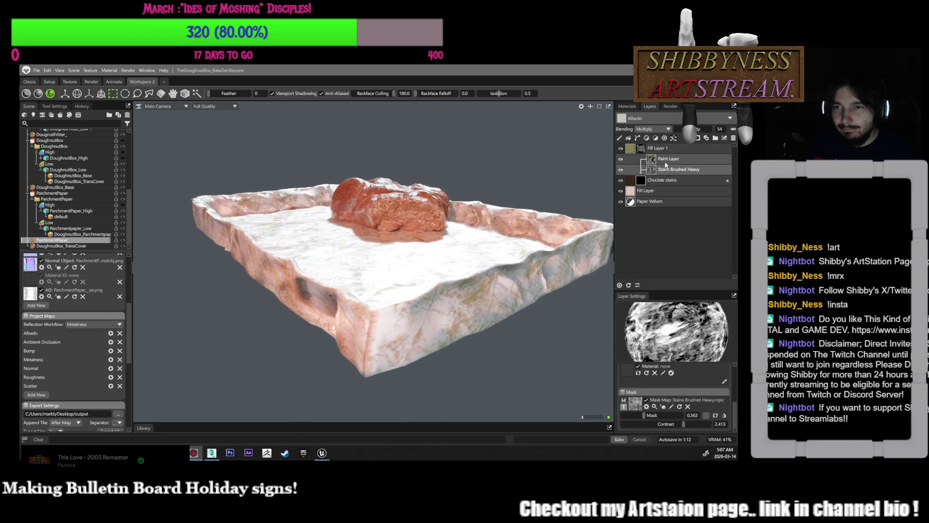
left_click(653, 128)
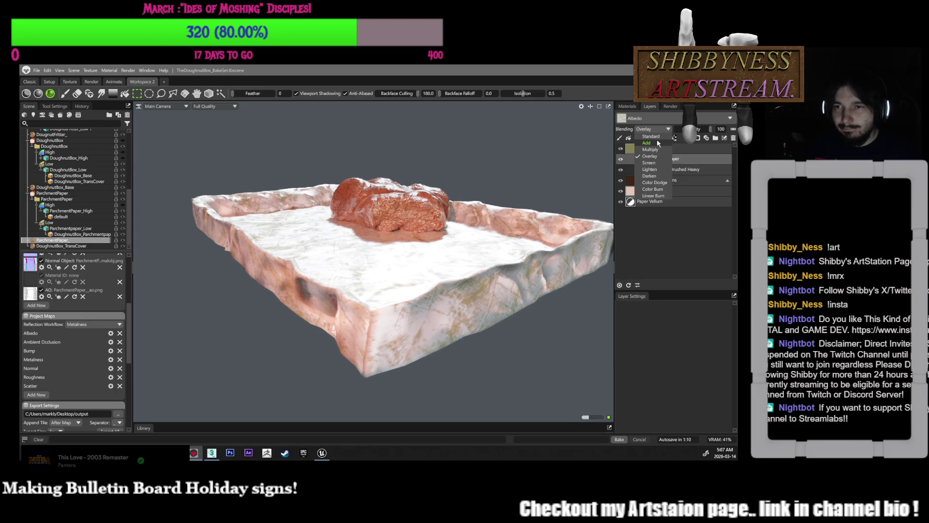
left_click(657, 142)
left_click(621, 159)
- Set Stains Brushed Heavy opacity to 100 and raise the Choclate stains mask to 0.81
left_click(651, 172)
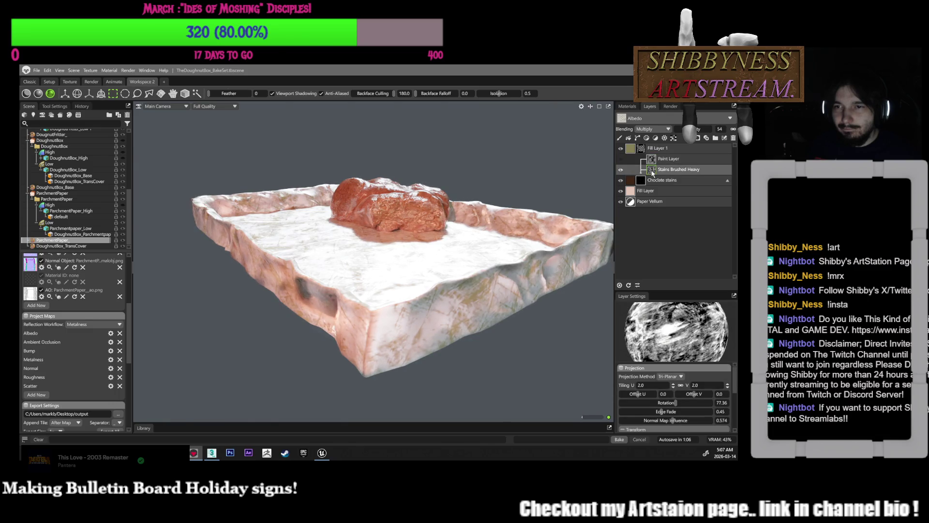
left_click_drag(703, 128, 710, 129)
left_click(644, 181)
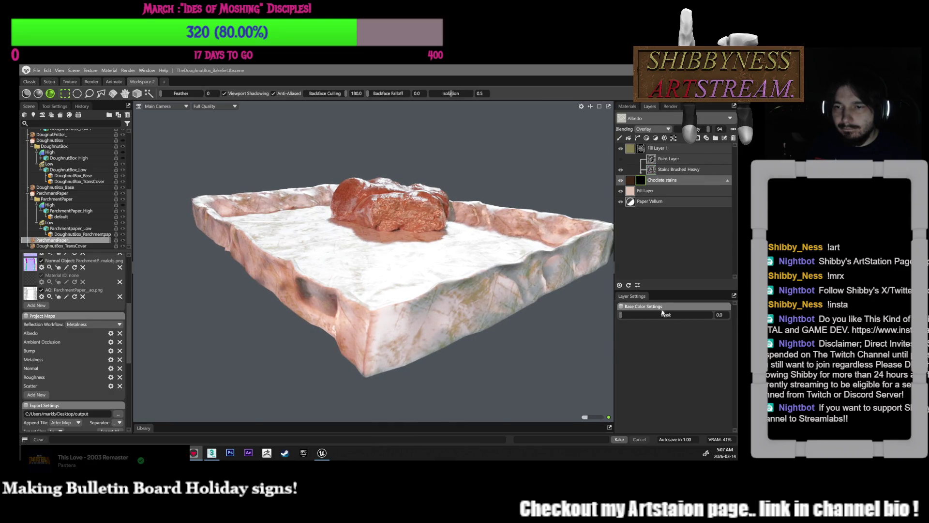
left_click_drag(663, 313, 672, 315)
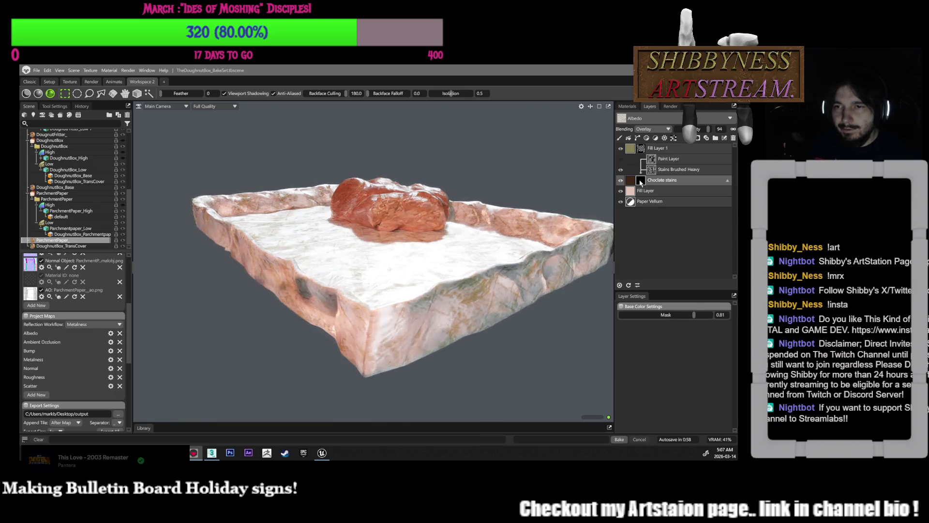
left_click(654, 161)
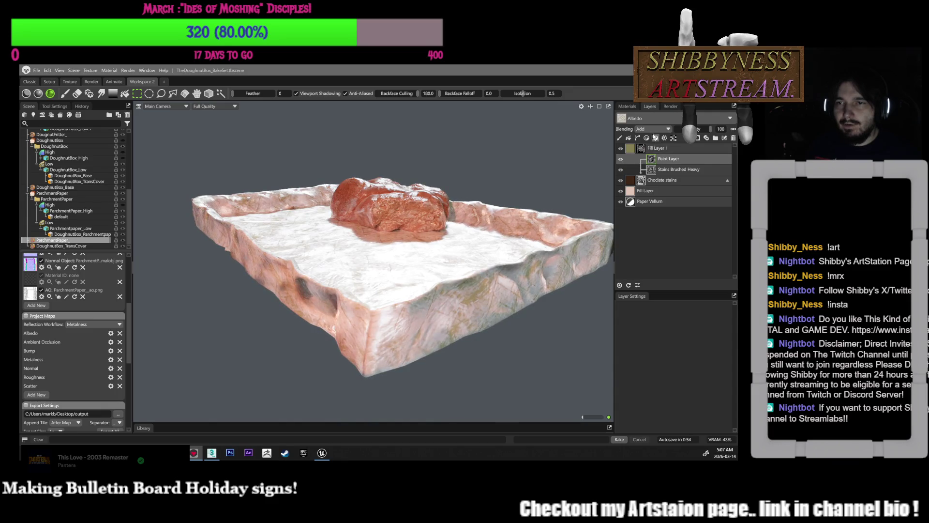
- Switch the Paint Layer blending through Multiply and Screen, ending on Lighten
left_click(651, 129)
left_click(668, 183)
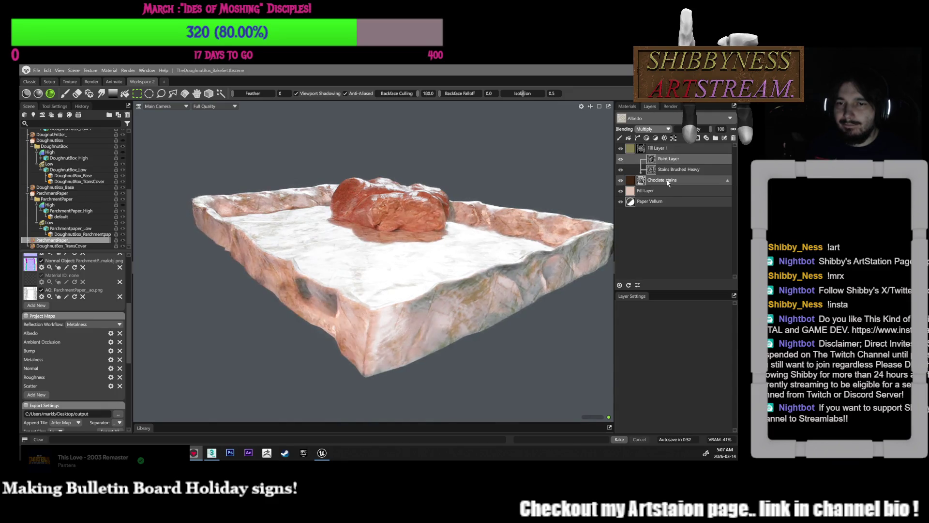
left_click(651, 128)
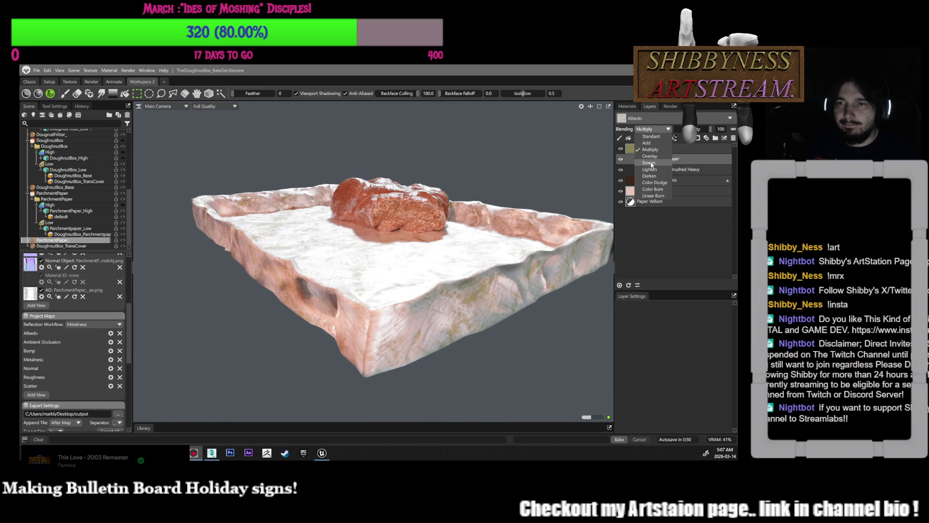
left_click(649, 162)
left_click(651, 128)
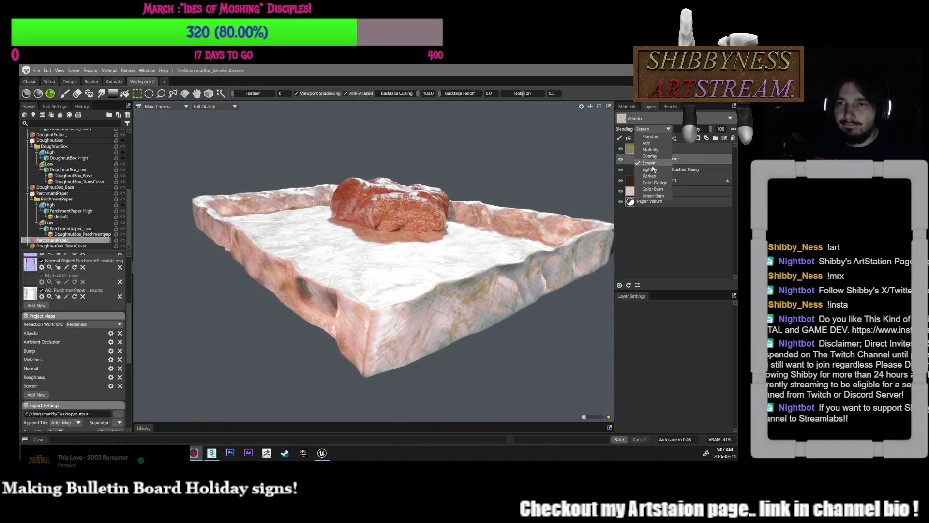
left_click(649, 169)
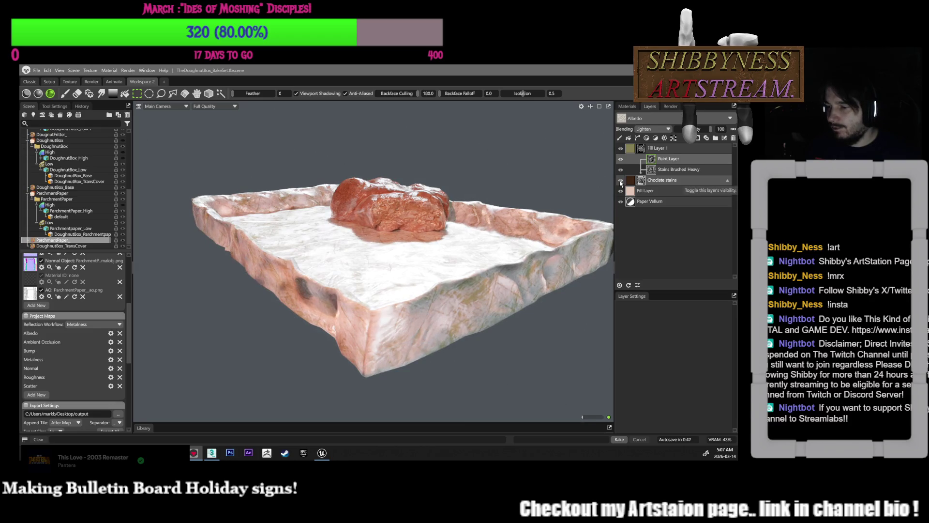
left_click_drag(610, 188, 598, 190)
- Collapse the Choclate stains group and set its blending to Standard after trying Add
left_click(639, 181)
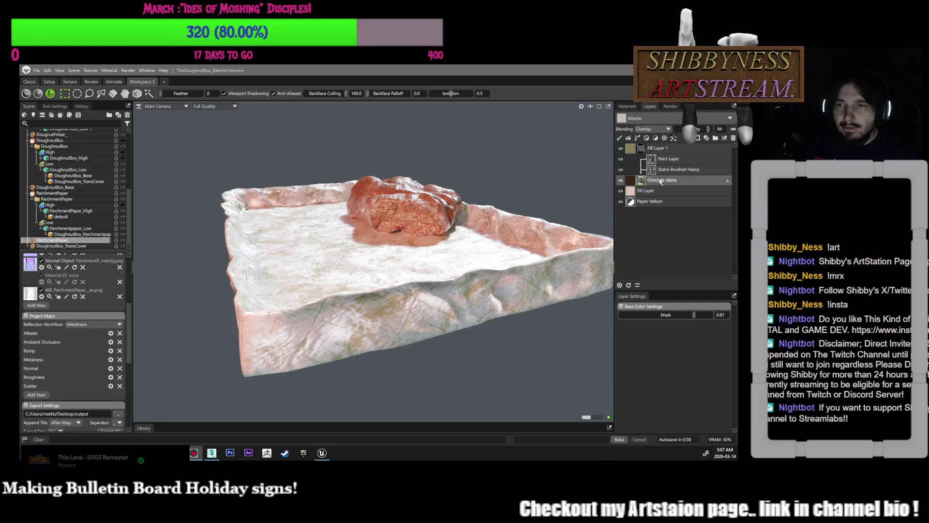
left_click(653, 169)
left_click(653, 159)
left_click(654, 169)
left_click(639, 180)
left_click(727, 180)
left_click_drag(556, 207, 578, 191)
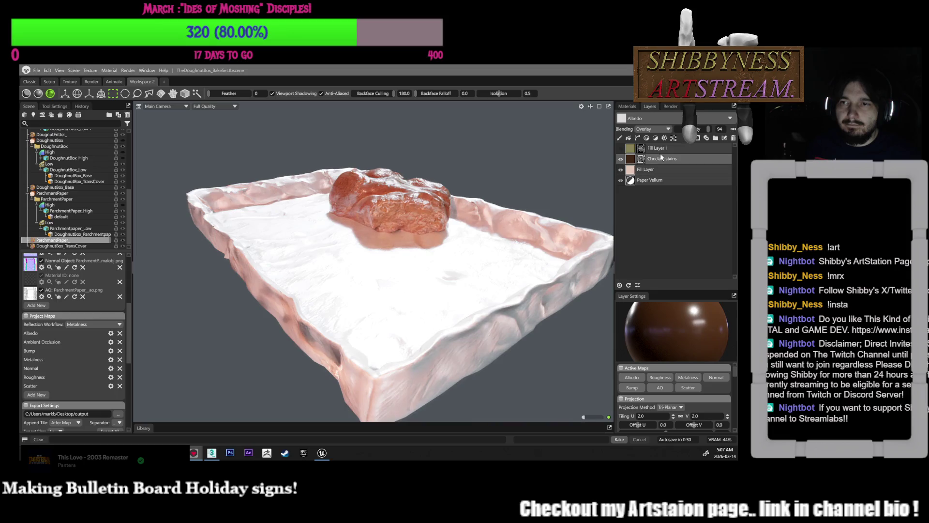
left_click(658, 128)
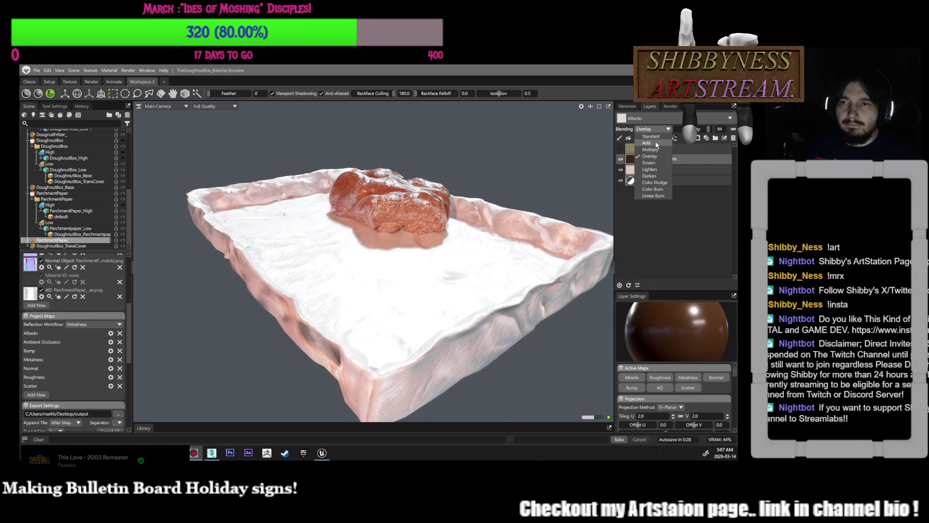
left_click(657, 143)
left_click(656, 130)
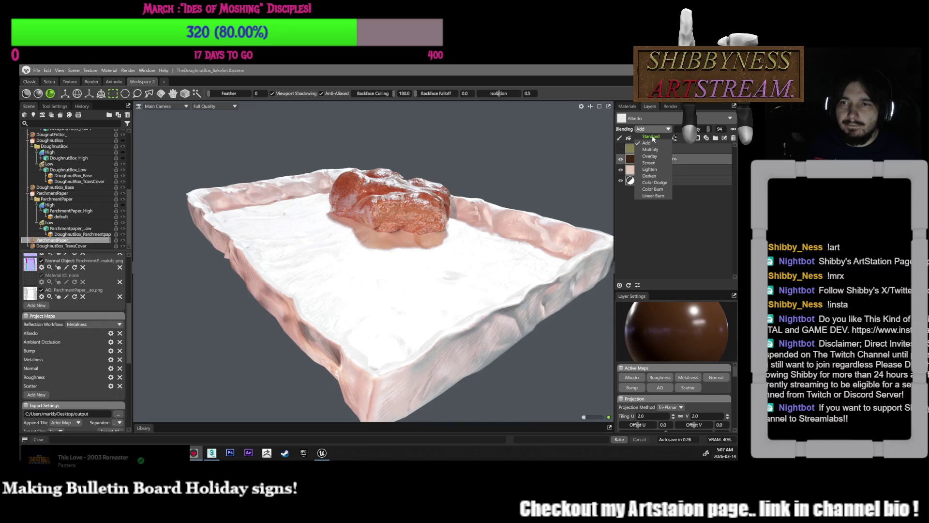
left_click(654, 137)
- Move the Choclate stains layer above Fill Layer 1 in the parchment's layer stack
mouse_move(543, 162)
left_mouse_down()
mouse_move(564, 199)
mouse_move(529, 222)
mouse_move(566, 205)
left_mouse_up()
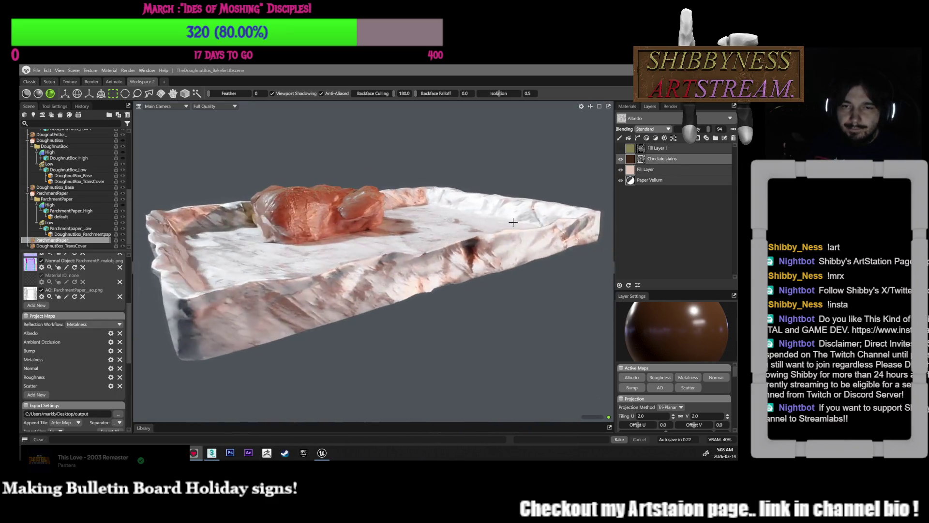
left_click(620, 149)
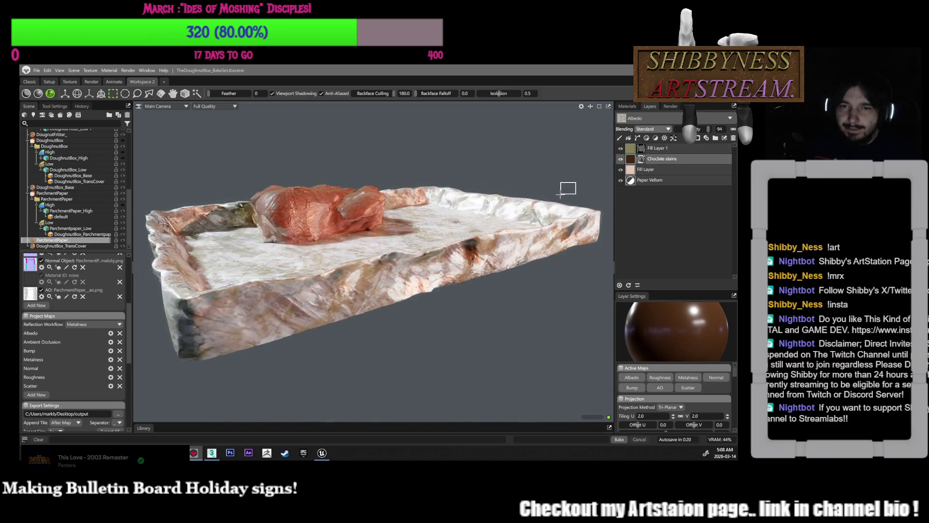
mouse_move(572, 171)
left_mouse_down()
mouse_move(536, 206)
mouse_move(562, 168)
mouse_move(604, 203)
left_mouse_up()
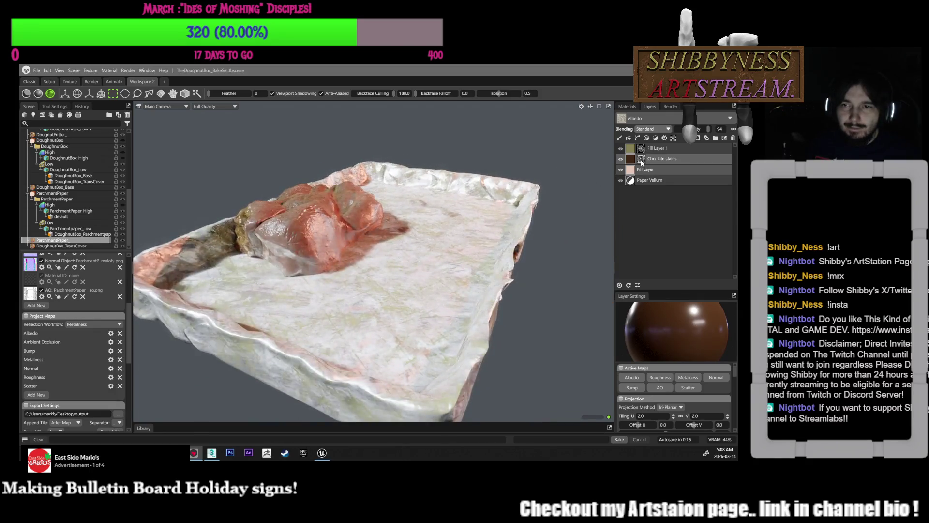
left_click(652, 130)
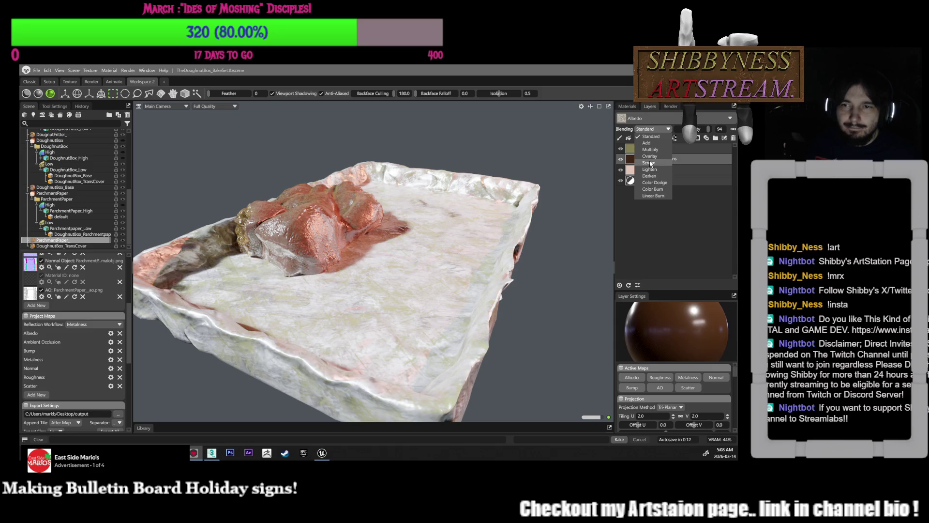
left_click(673, 160)
left_click_drag(675, 159, 680, 148)
left_click_drag(581, 189, 600, 190)
left_click(663, 160)
- Set Fill Layer 1's albedo colour to a pale cream (R 201, G 196, B 163)
left_click(622, 162)
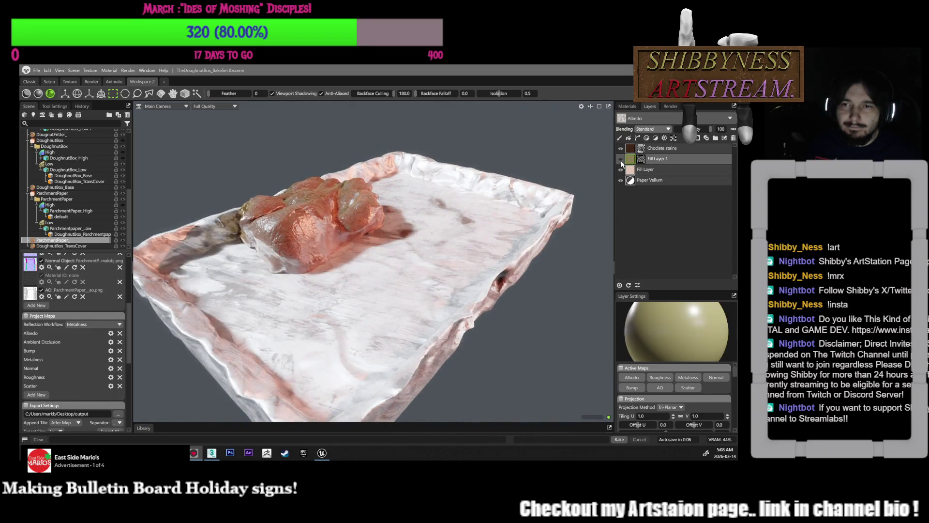
left_click(621, 161)
left_click_drag(574, 239, 645, 213)
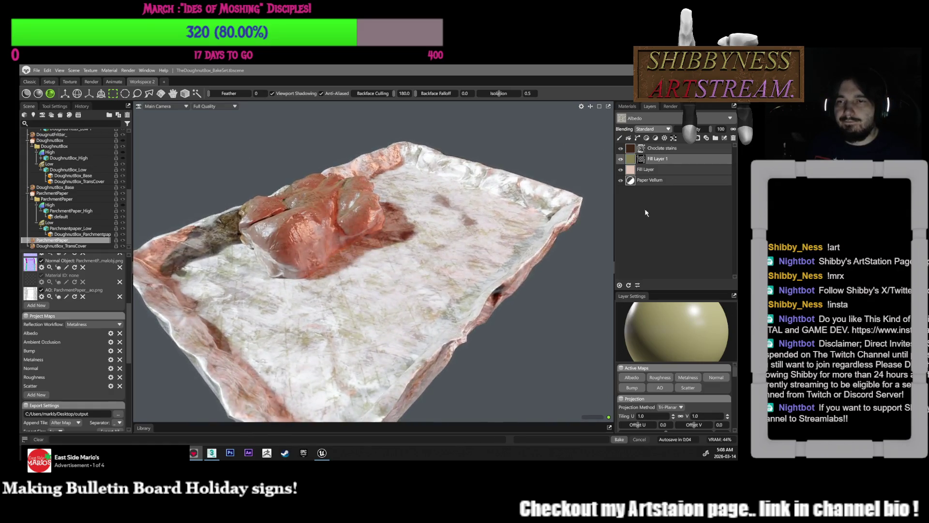
scroll(664, 374, "down", 5)
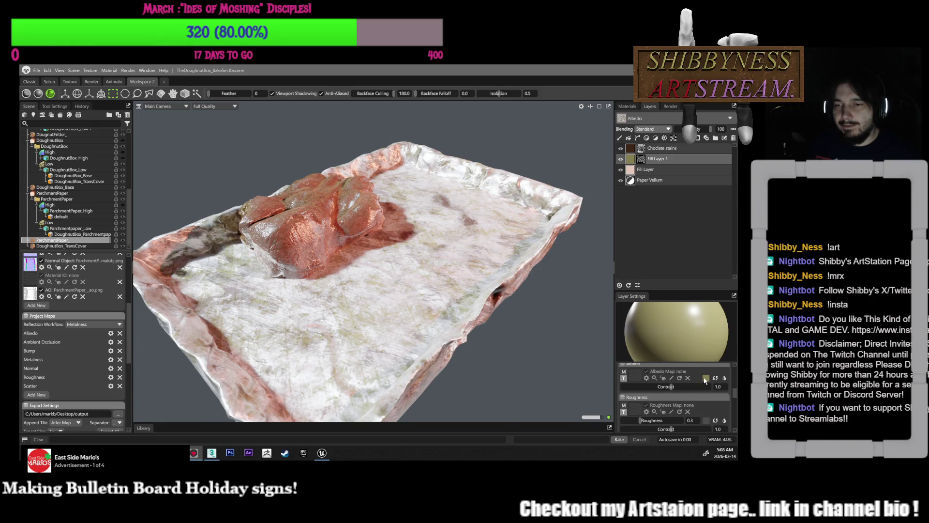
left_click(705, 377)
mouse_move(331, 242)
left_mouse_down()
mouse_move(315, 242)
mouse_move(307, 226)
left_mouse_up()
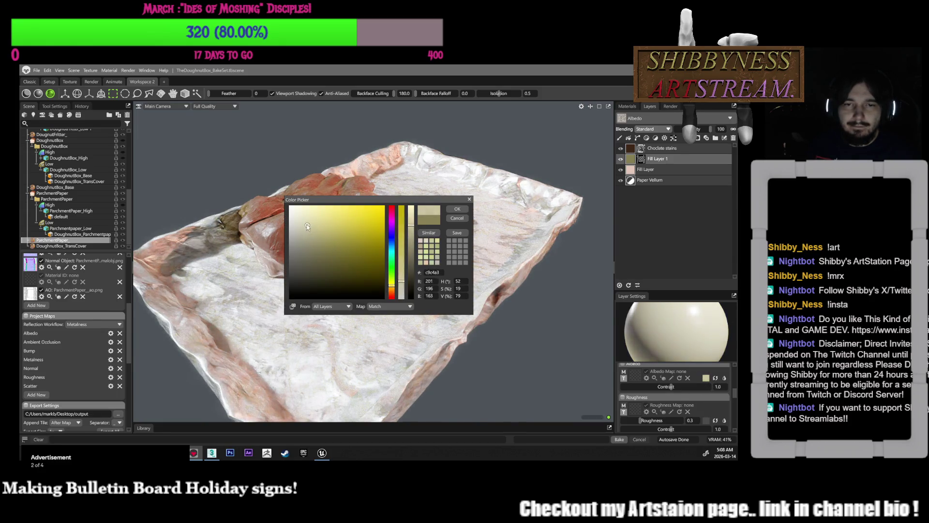